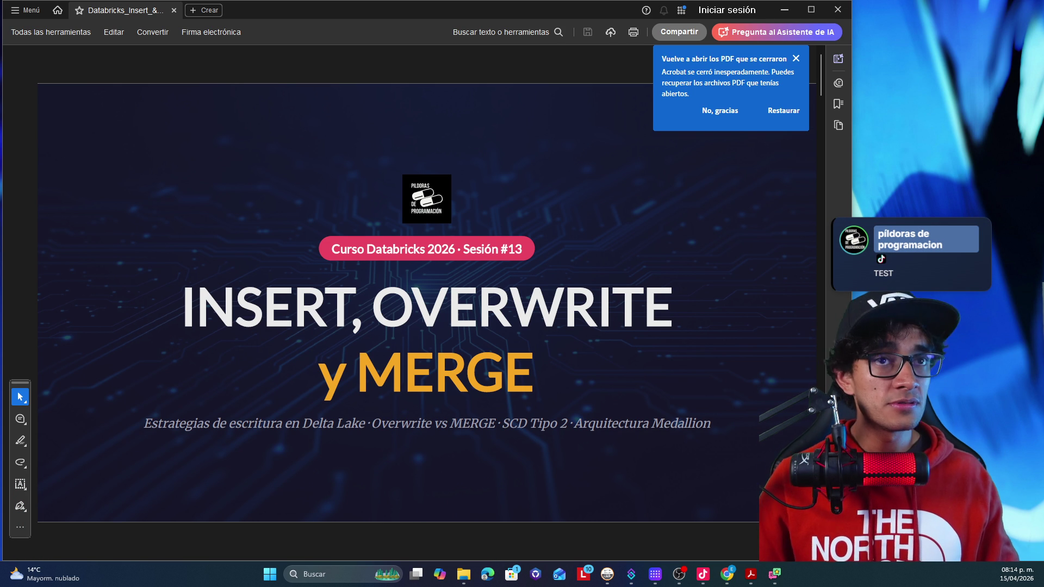
- Widen the Acrobat window and dismiss the 'Vuelve a abrir los PDF' notification
drag(851, 169, 903, 168)
click(848, 60)
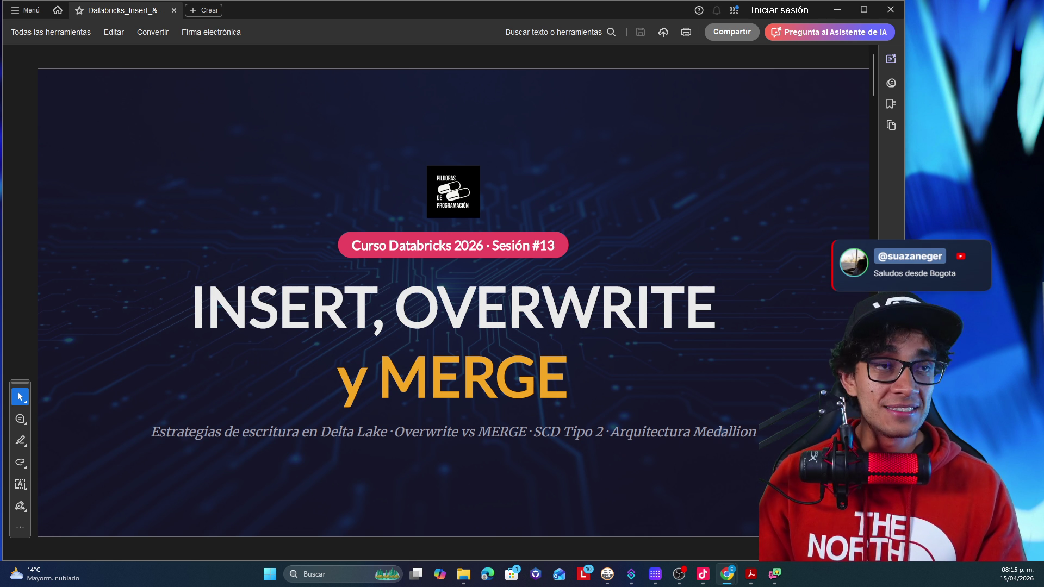
mouse_move(672, 583)
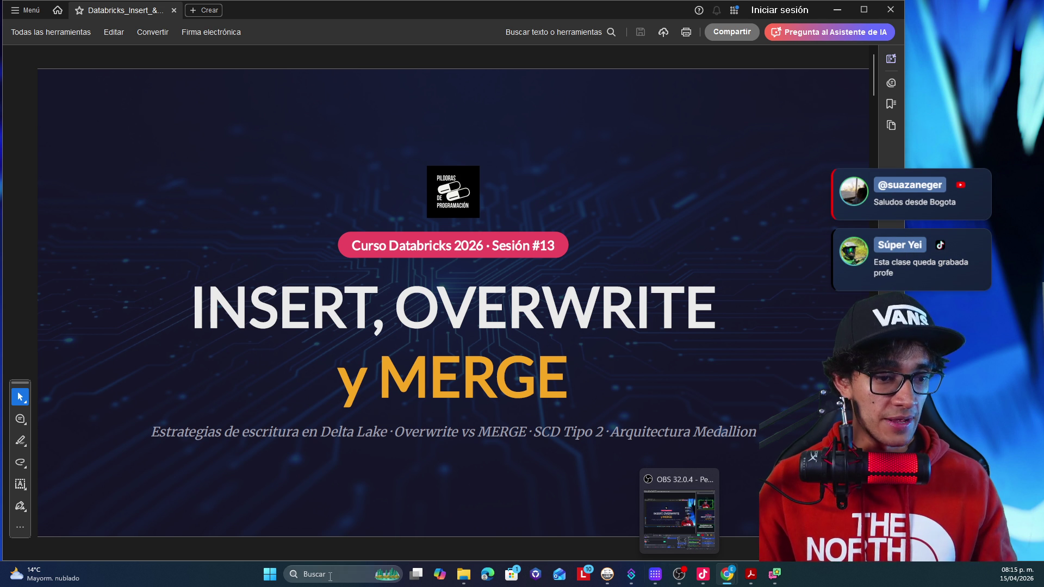
- Go to the '¿Por qué OVERWRITE es casi siempre la opción correcta?' slide and briefly highlight OVERWRITE
scroll(366, 263, down, 1)
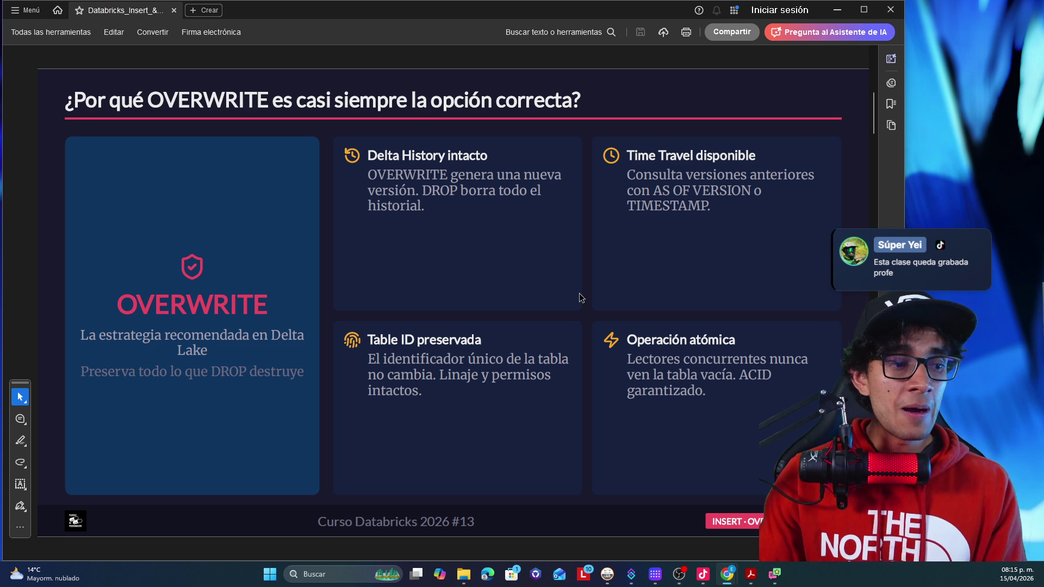
double_click(205, 302)
click(303, 277)
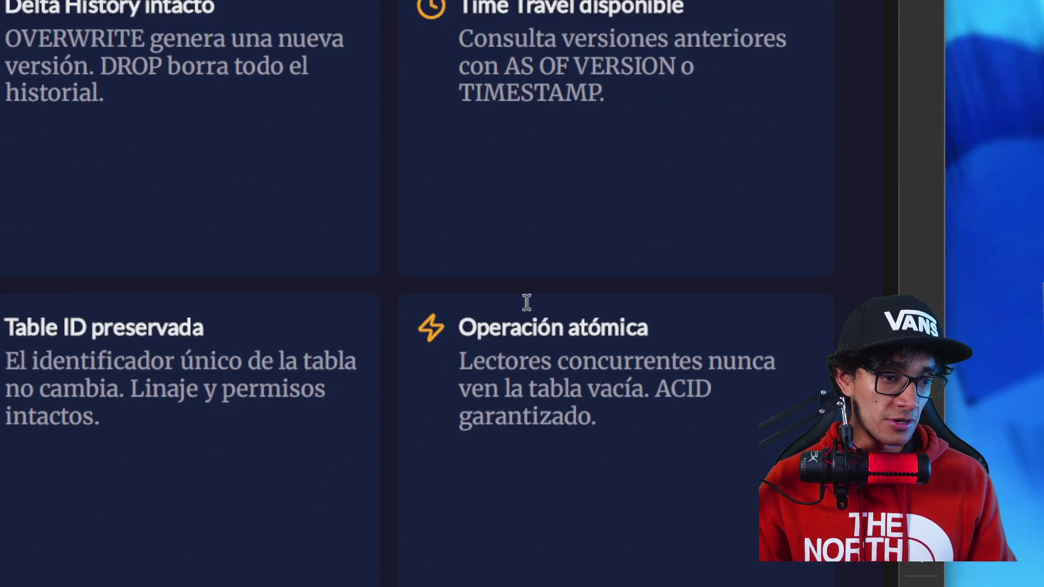
triple_click(543, 340)
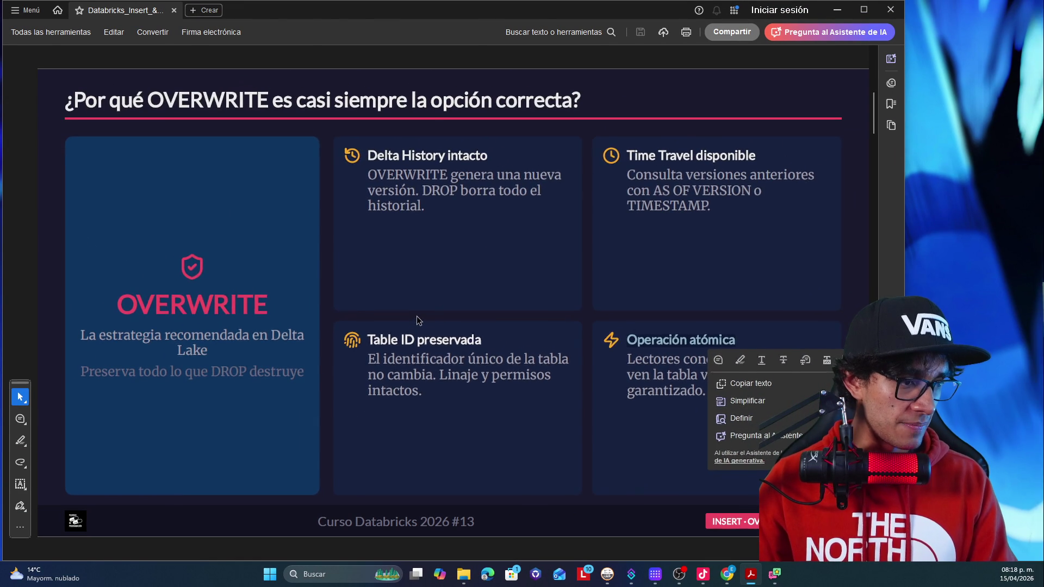
- Scroll to the DROP & Recreate vs Overwrite comparison table and highlight both column headers
scroll(418, 321, down, 1)
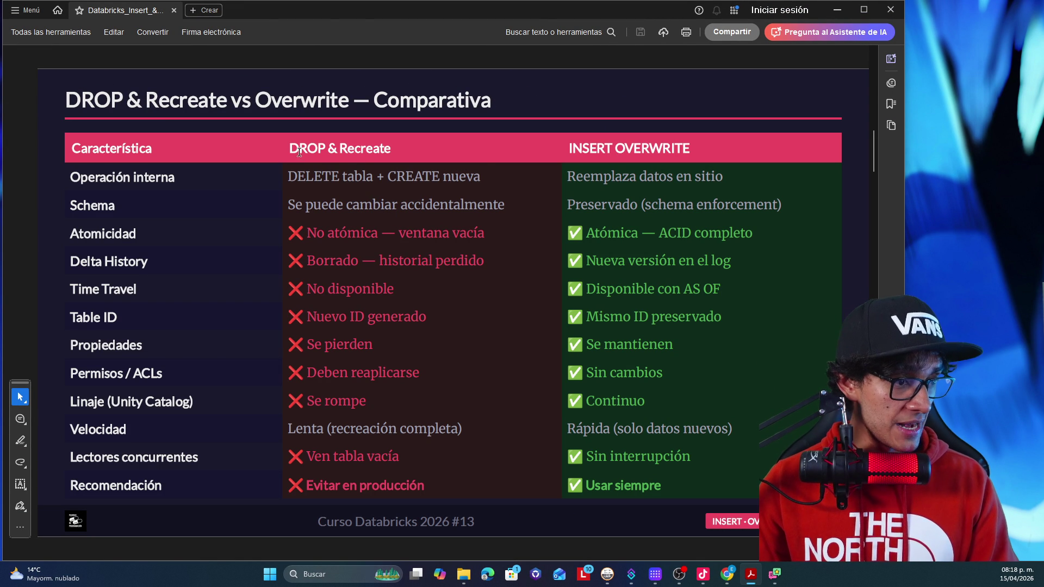
drag(299, 151, 342, 145)
drag(581, 148, 669, 149)
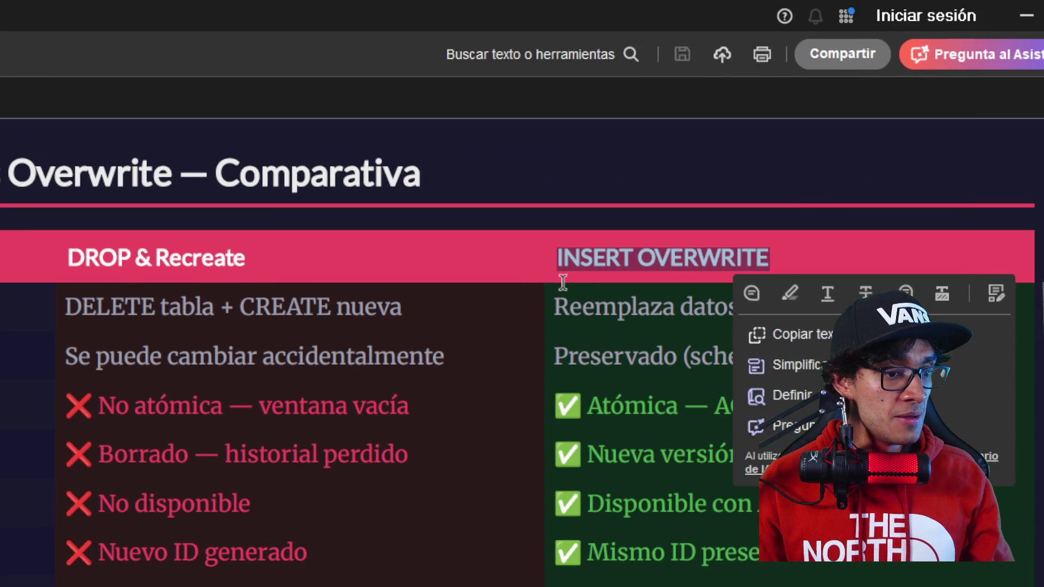
click(751, 240)
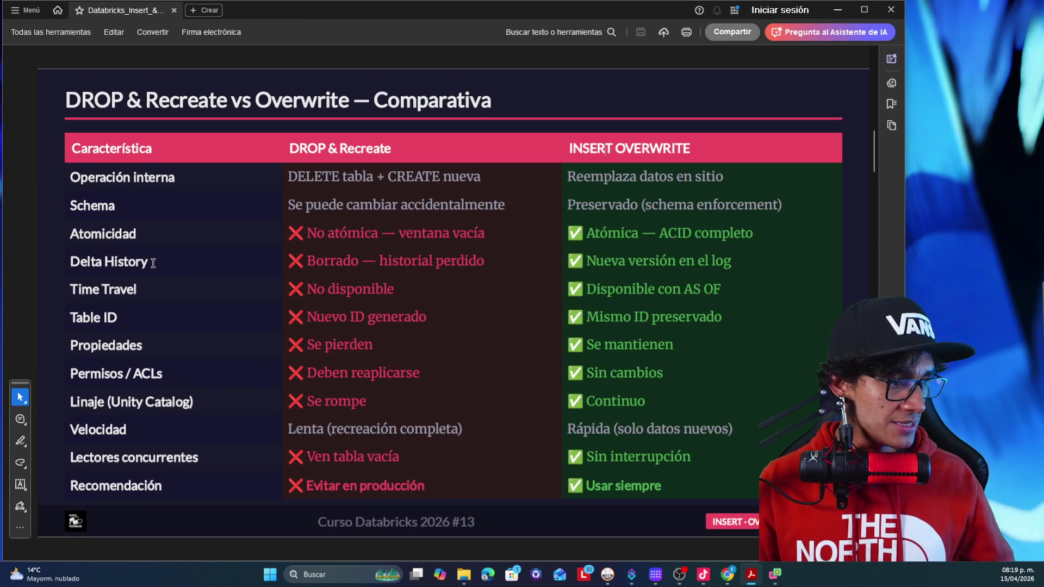
drag(106, 262, 137, 266)
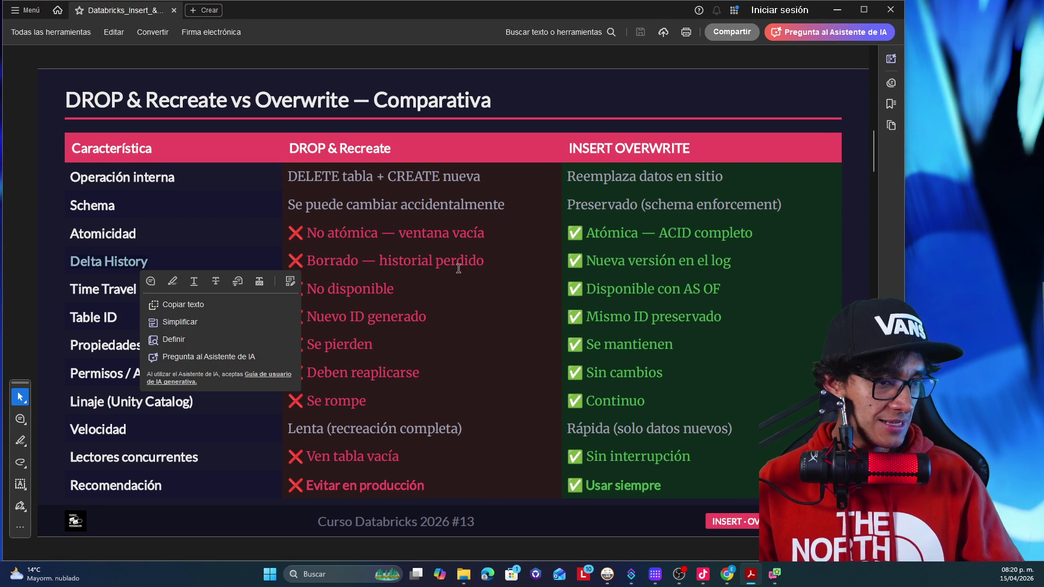
click(646, 278)
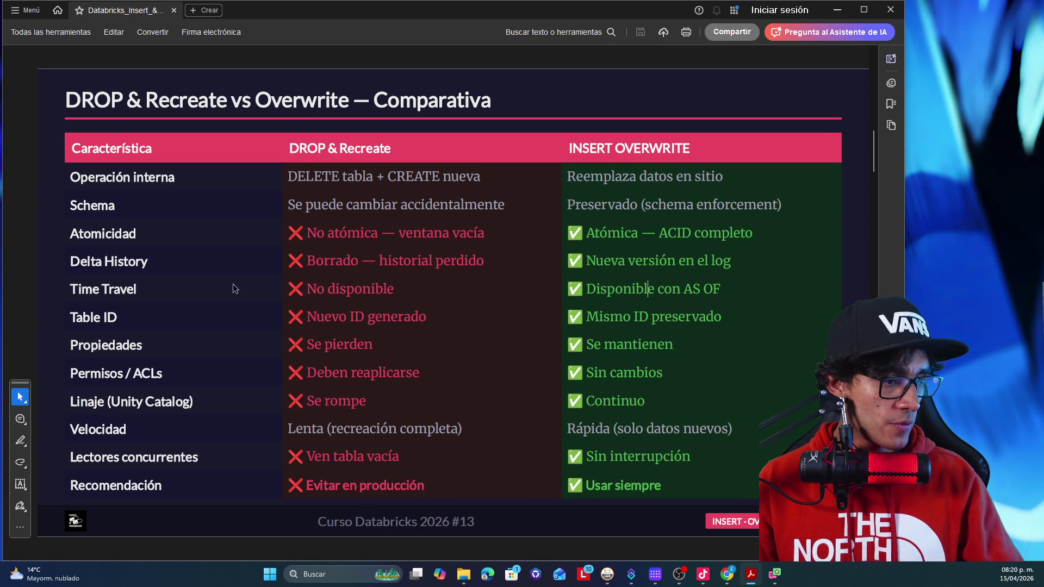
double_click(126, 292)
click(109, 305)
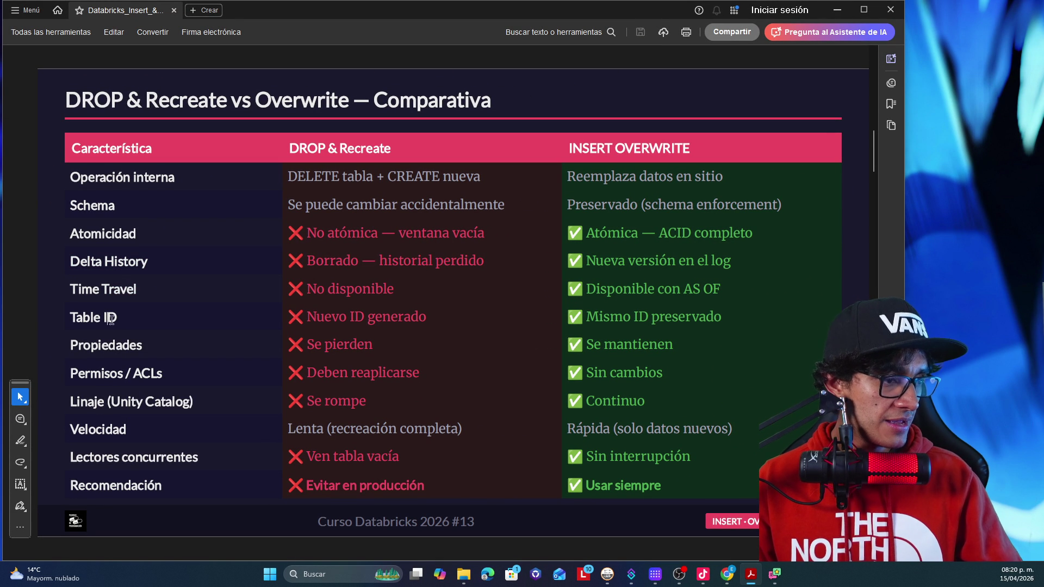
drag(119, 320, 97, 319)
click(92, 345)
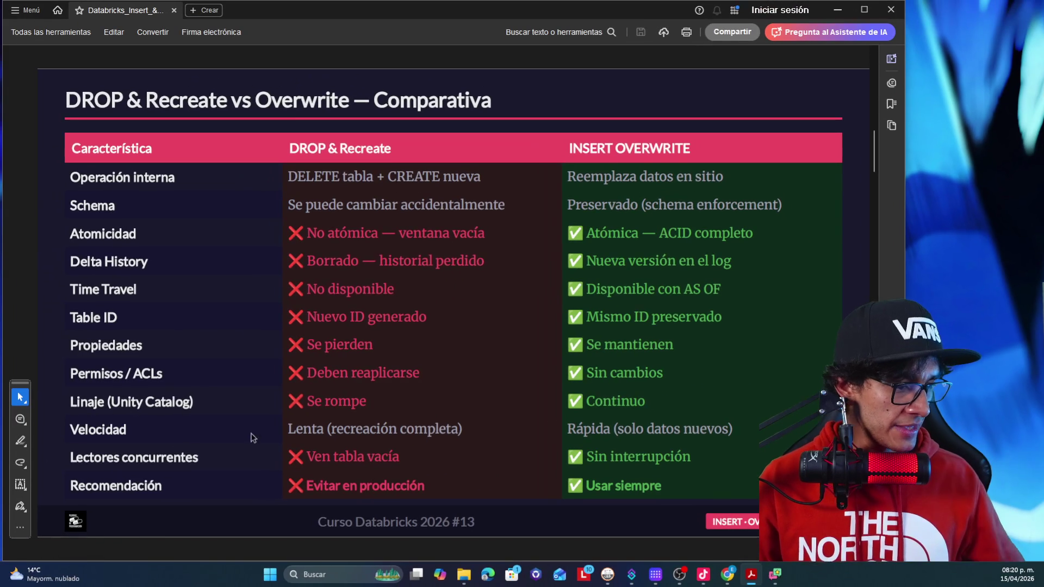
drag(71, 457, 157, 457)
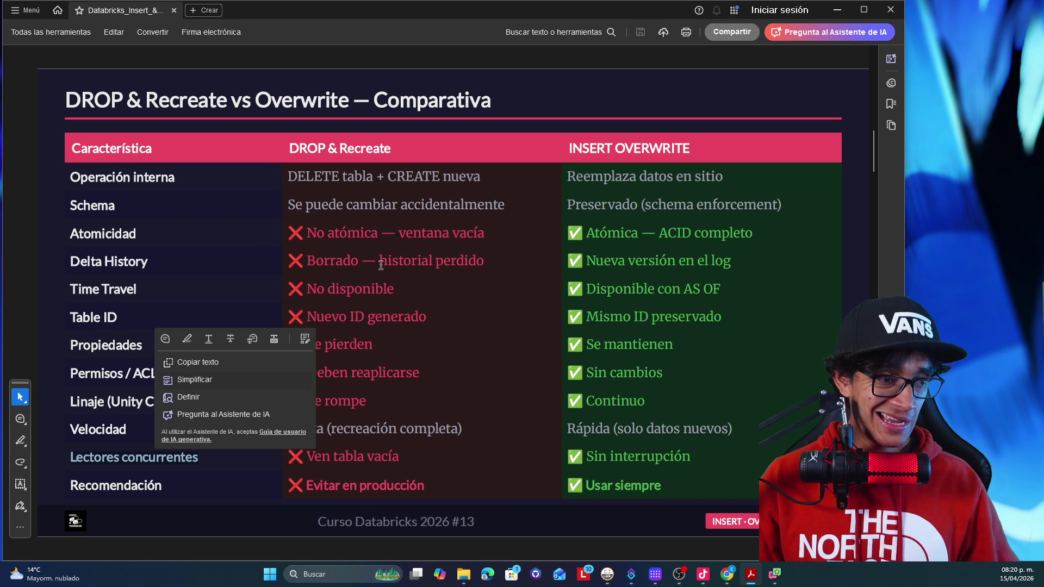
click(361, 163)
drag(396, 454, 288, 457)
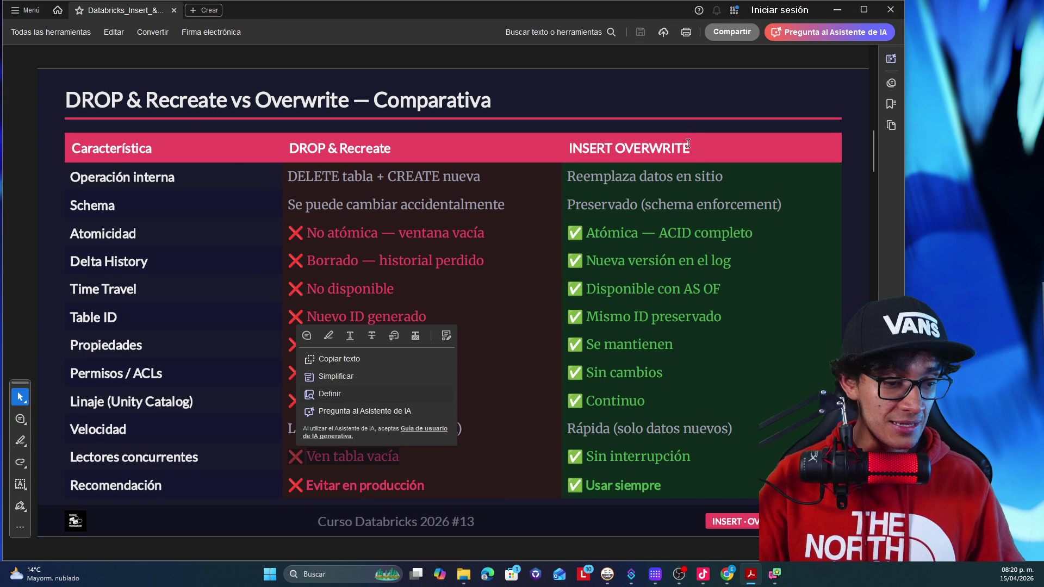
click(666, 457)
right_click(666, 457)
click(616, 471)
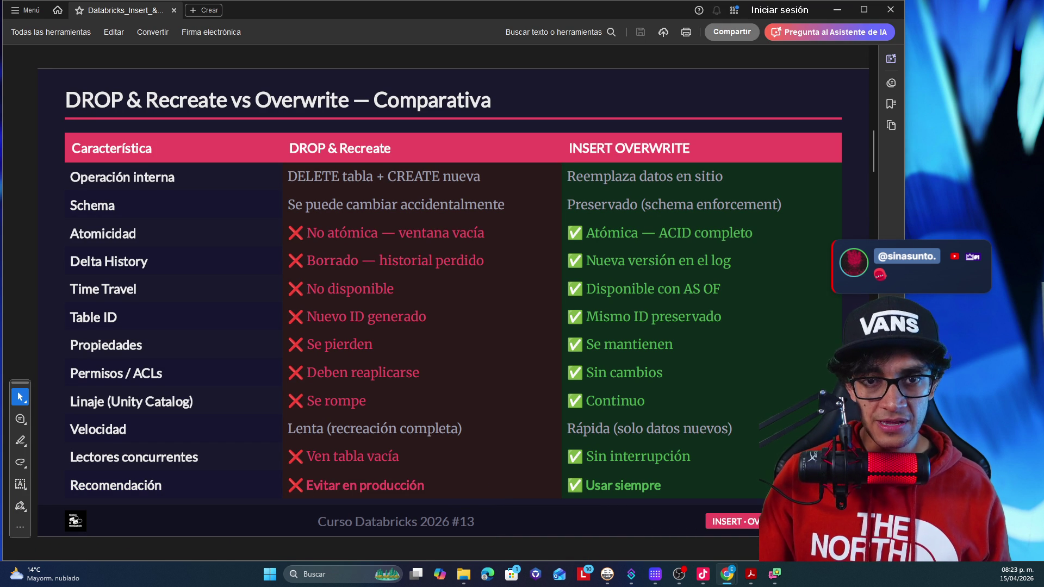
- Show the Sesion_13_LIVE notebook at 150% zoom with the file browser and sidebar collapsed
click(727, 574)
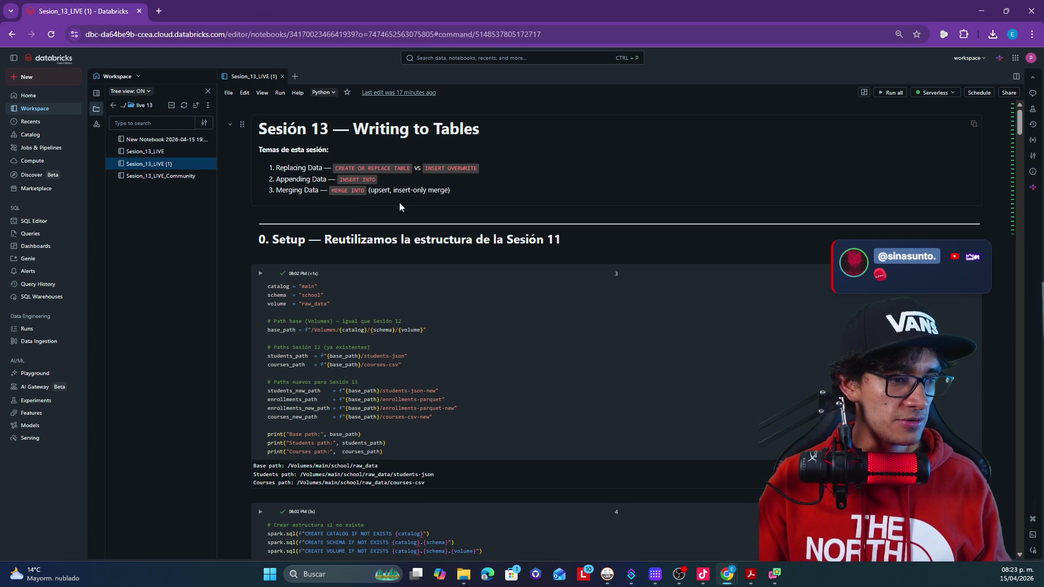
key(ctrl+0)
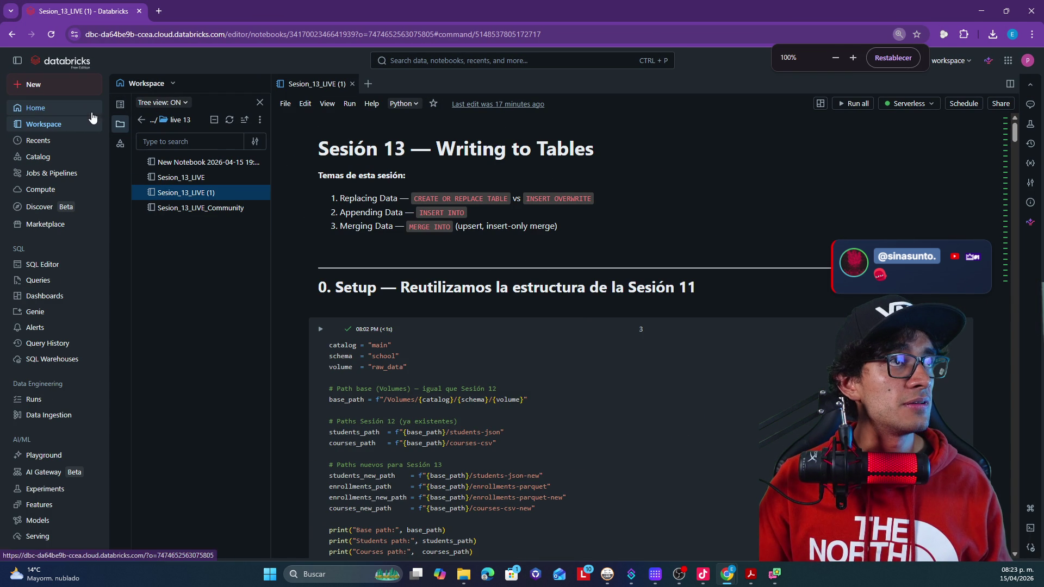
click(120, 124)
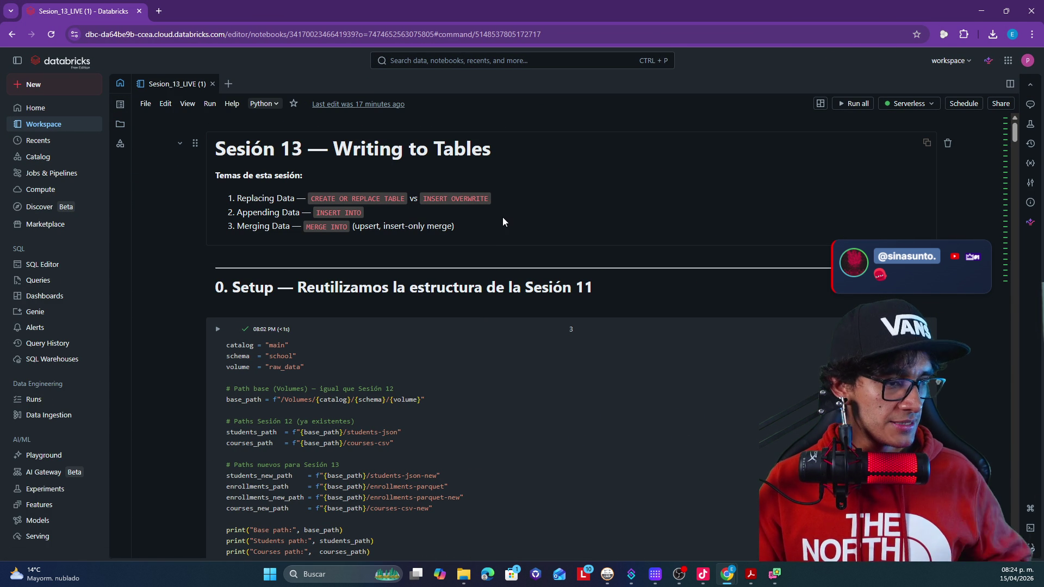
key(ctrl+plus)
key(ctrl+plus)
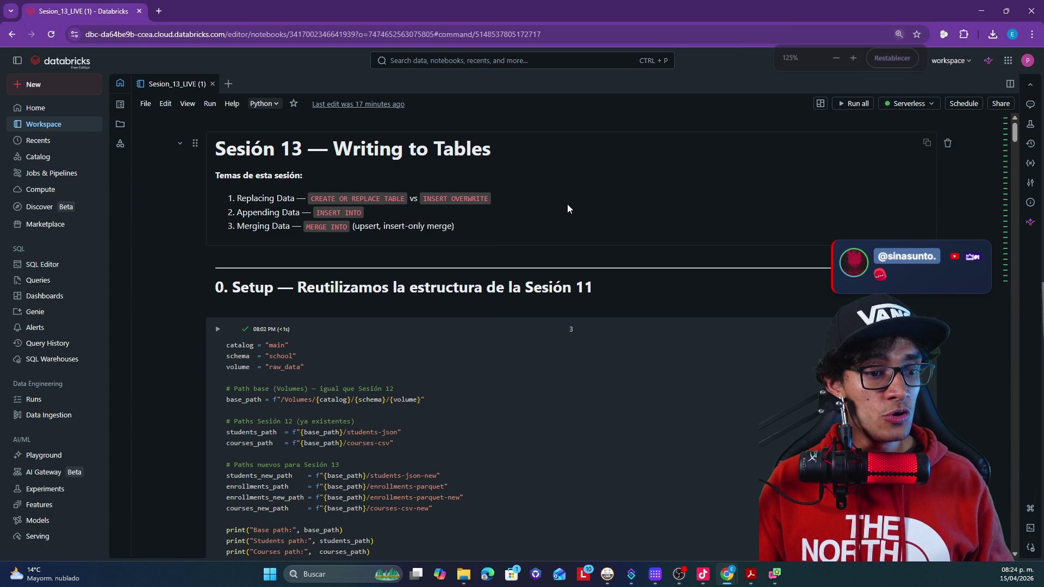
click(22, 63)
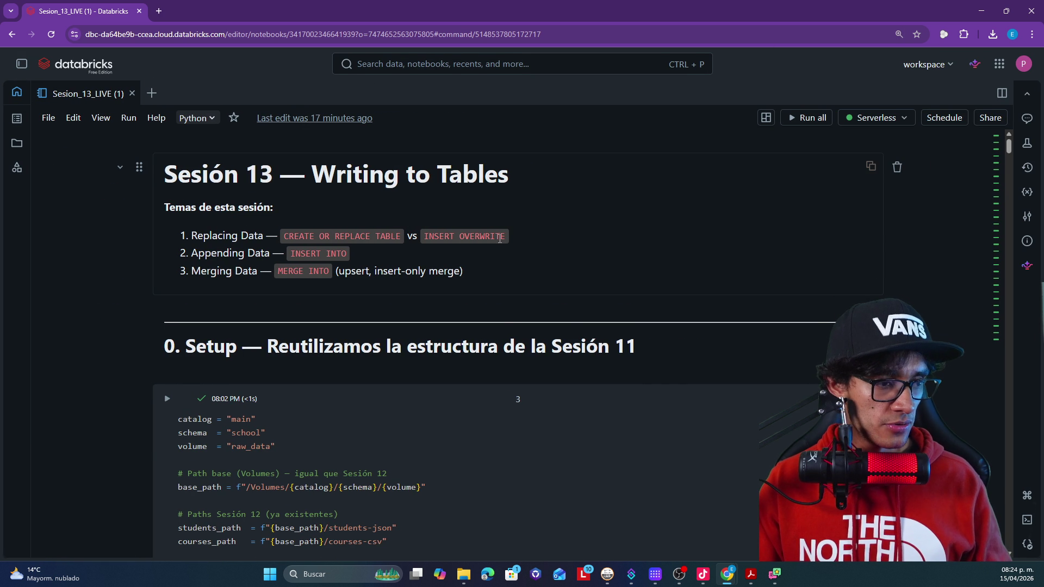
key(ctrl+plus)
scroll(562, 272, down, 1)
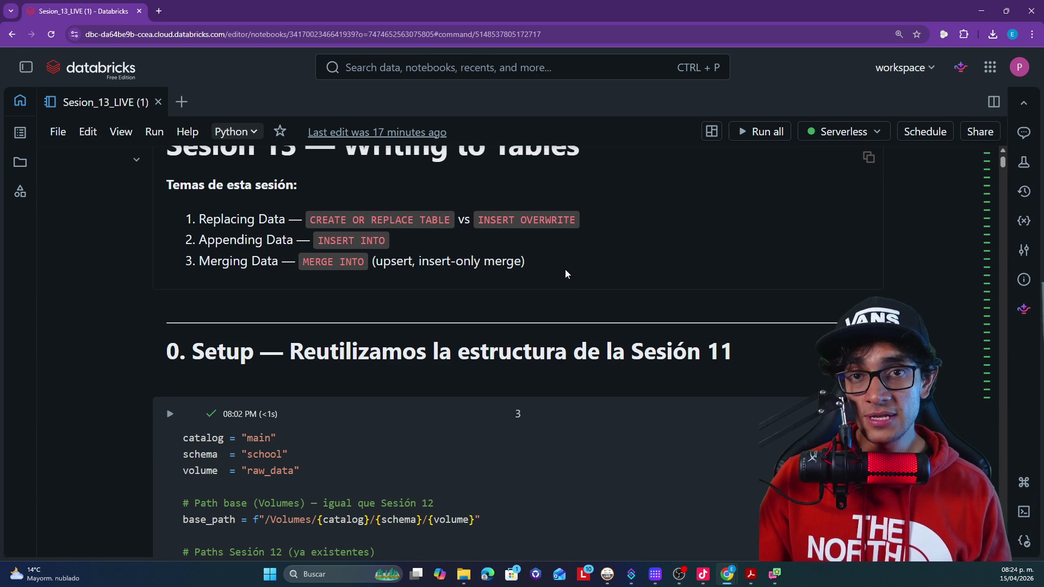
scroll(569, 286, down, 3)
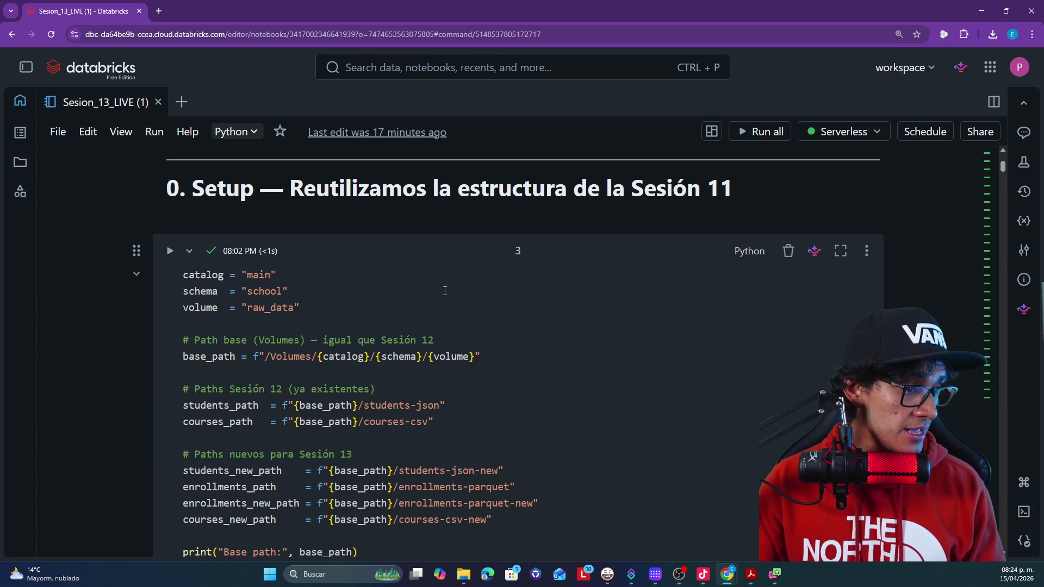
mouse_move(300, 308)
mouse_down()
mouse_move(190, 275)
mouse_move(187, 261)
mouse_up()
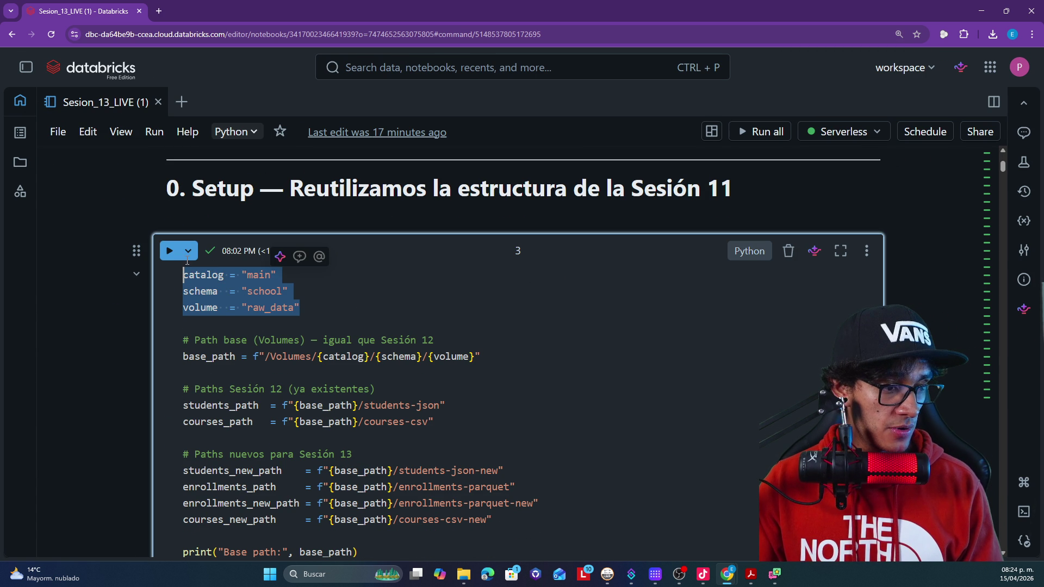
scroll(361, 315, down, 2)
drag(482, 249, 207, 250)
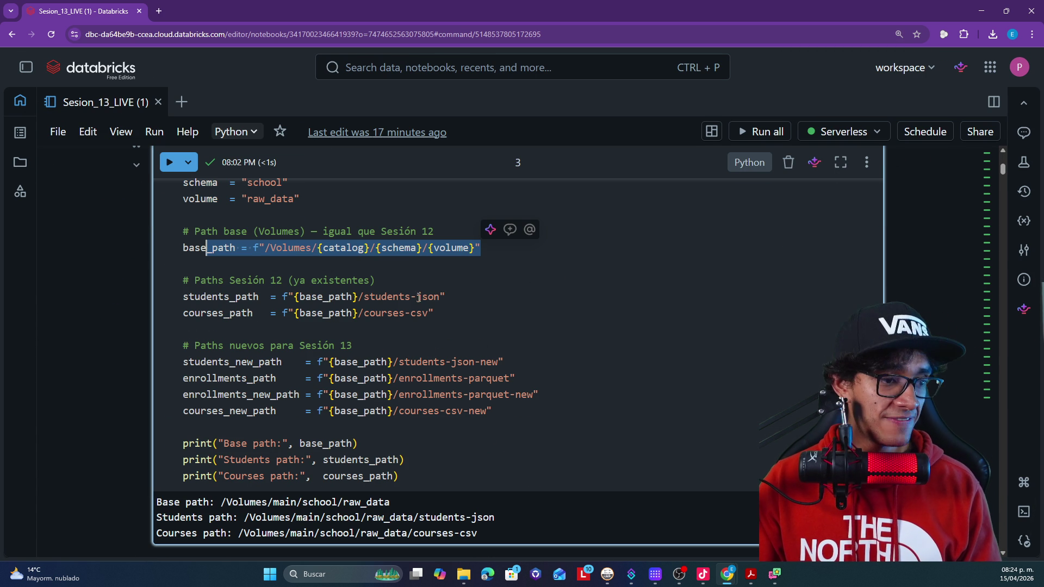
drag(436, 313, 184, 297)
double_click(215, 298)
click(218, 314)
double_click(218, 314)
scroll(472, 336, down, 1)
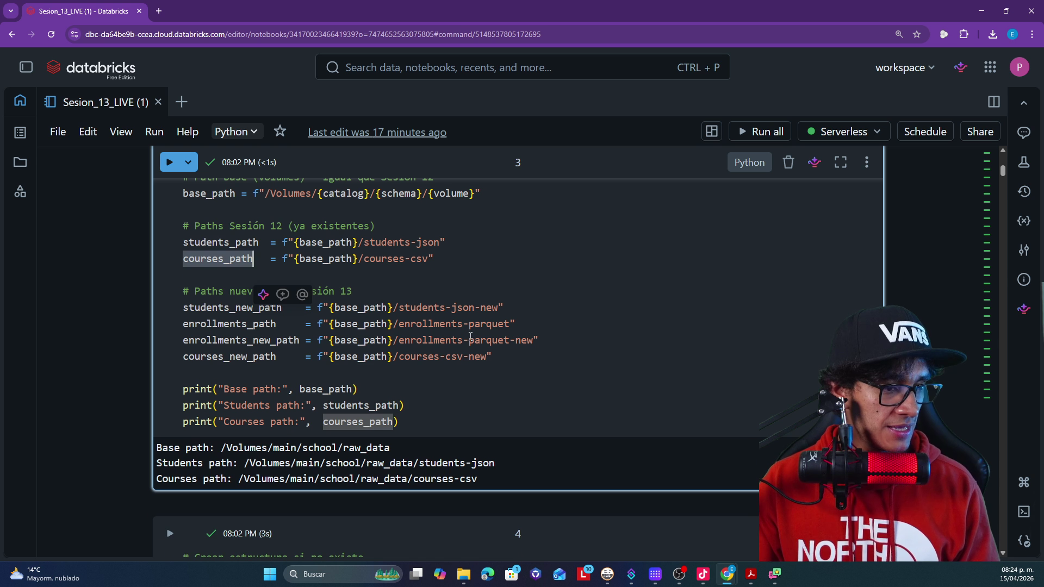
drag(376, 294, 194, 285)
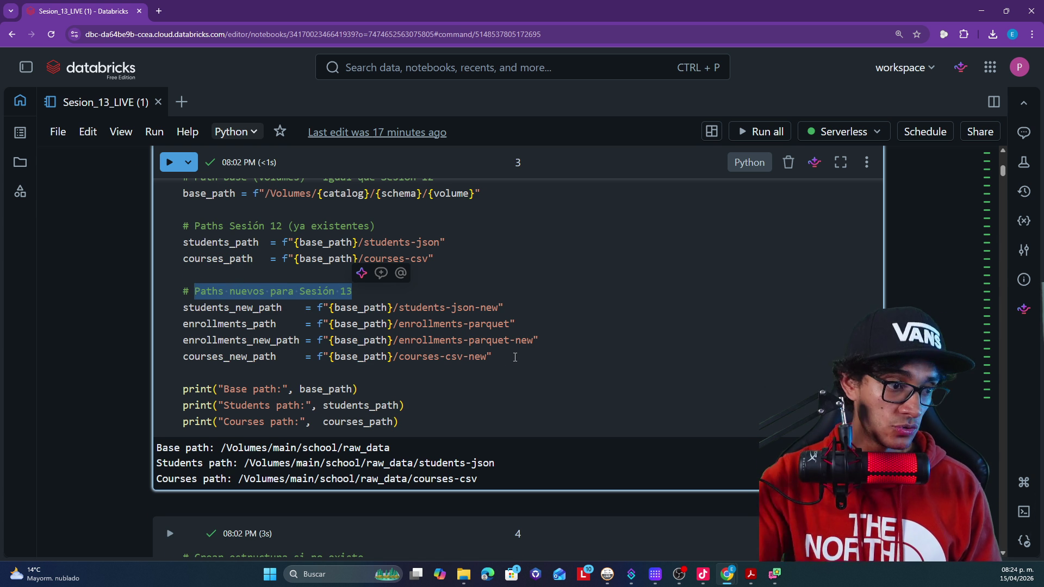
scroll(393, 375, down, 2)
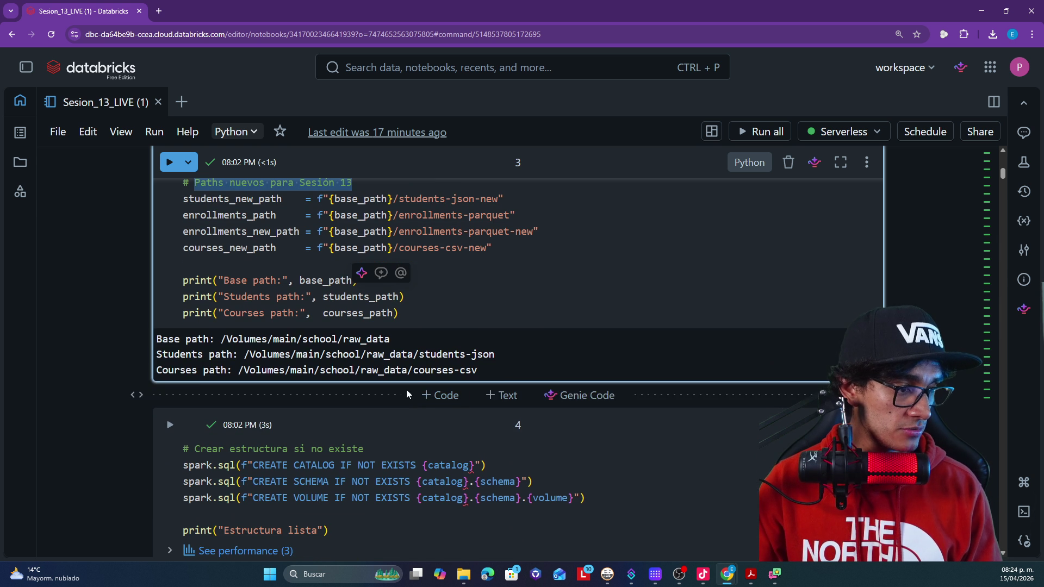
mouse_move(483, 370)
mouse_down()
mouse_move(313, 339)
mouse_move(157, 339)
mouse_up()
scroll(244, 395, down, 3)
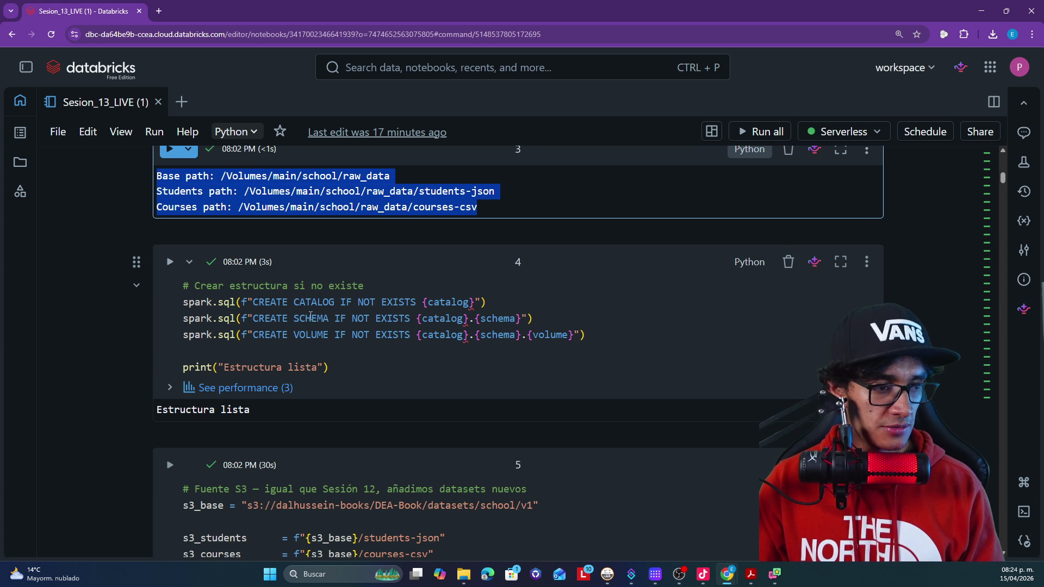
scroll(306, 294, up, 8)
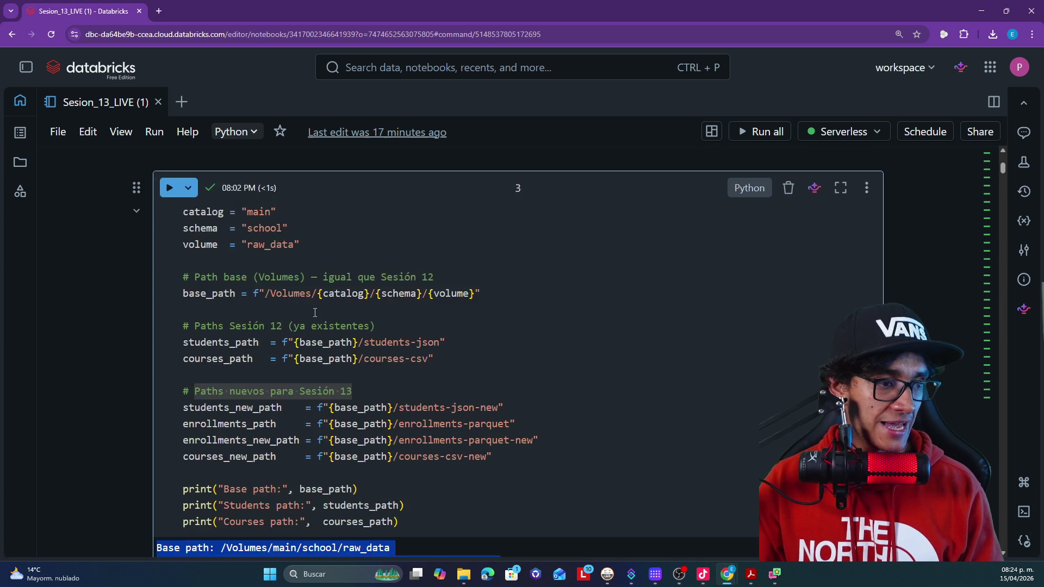
scroll(315, 313, down, 3)
scroll(316, 312, down, 3)
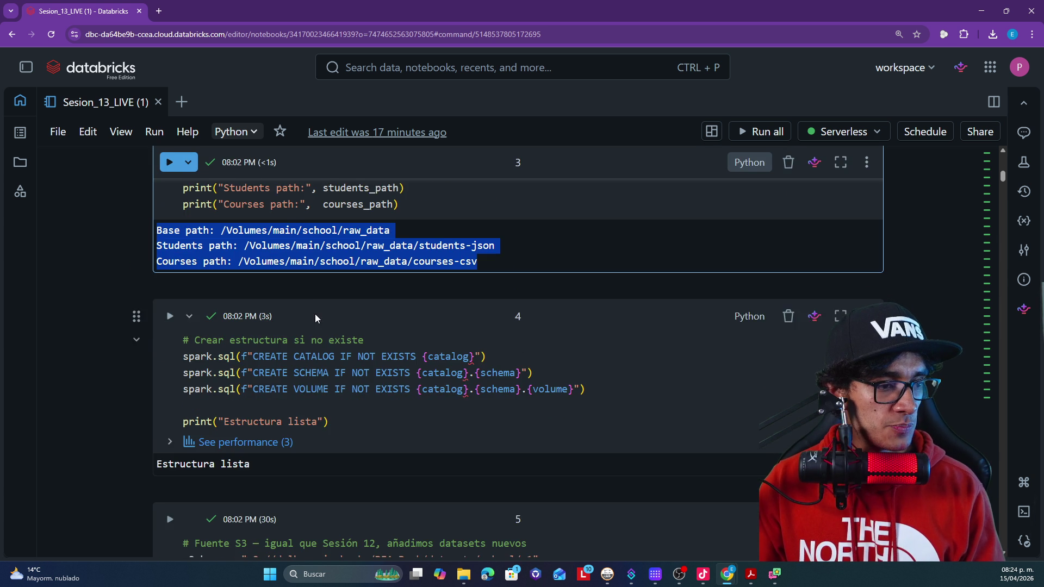
scroll(314, 314, down, 3)
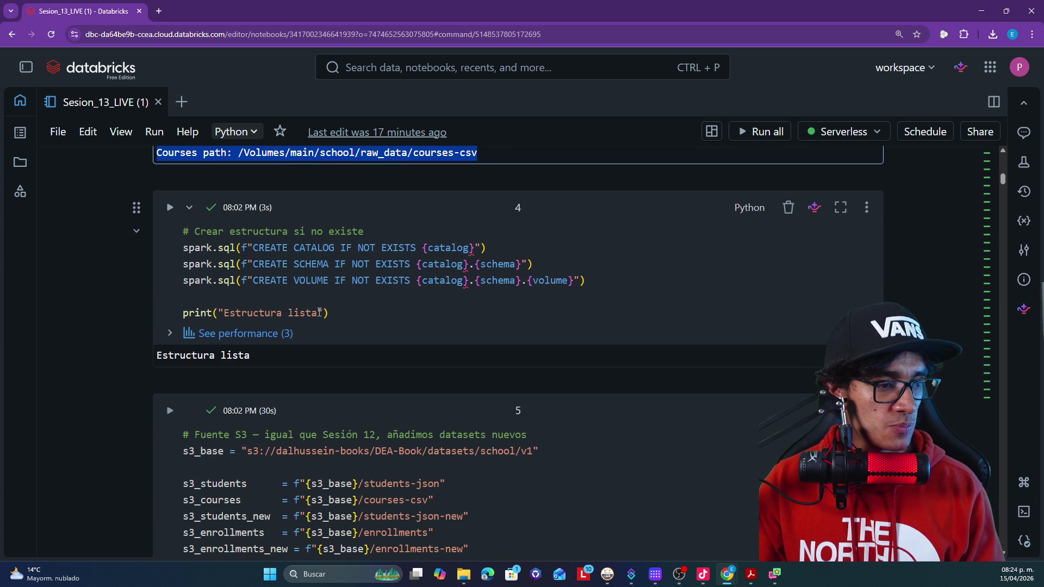
click(307, 252)
click(306, 264)
click(311, 281)
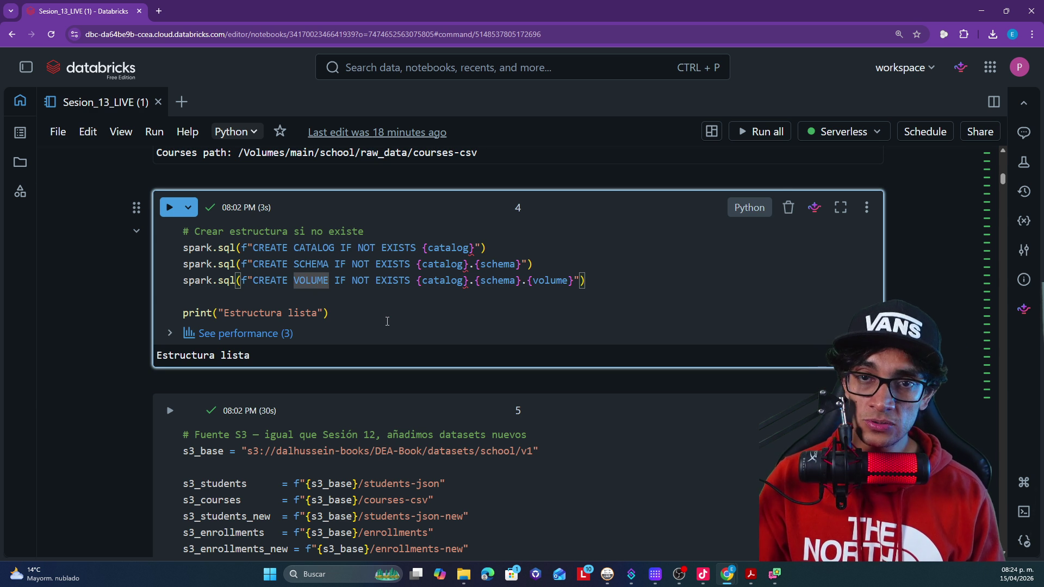
scroll(387, 321, down, 1)
scroll(387, 321, down, 4)
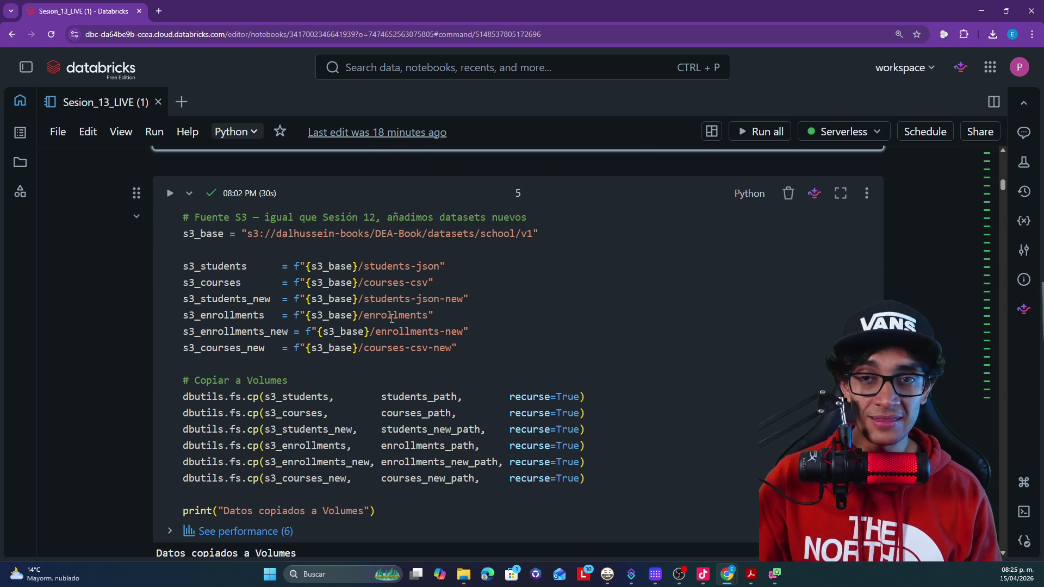
- Highlight the s3_courses variable, the s3_base bucket path and the note about adding datasets in cell 5
mouse_move(391, 319)
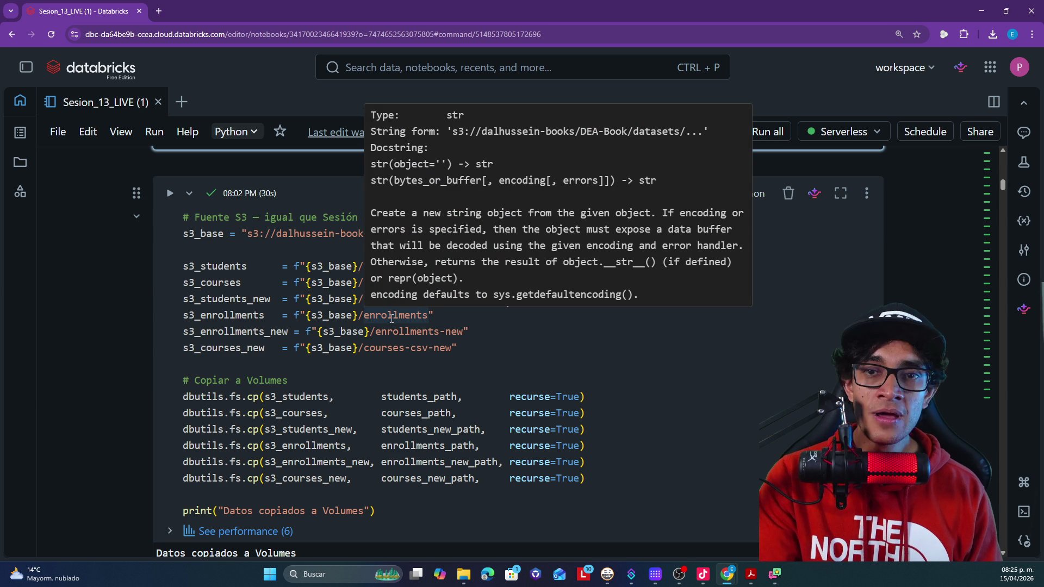
click(216, 285)
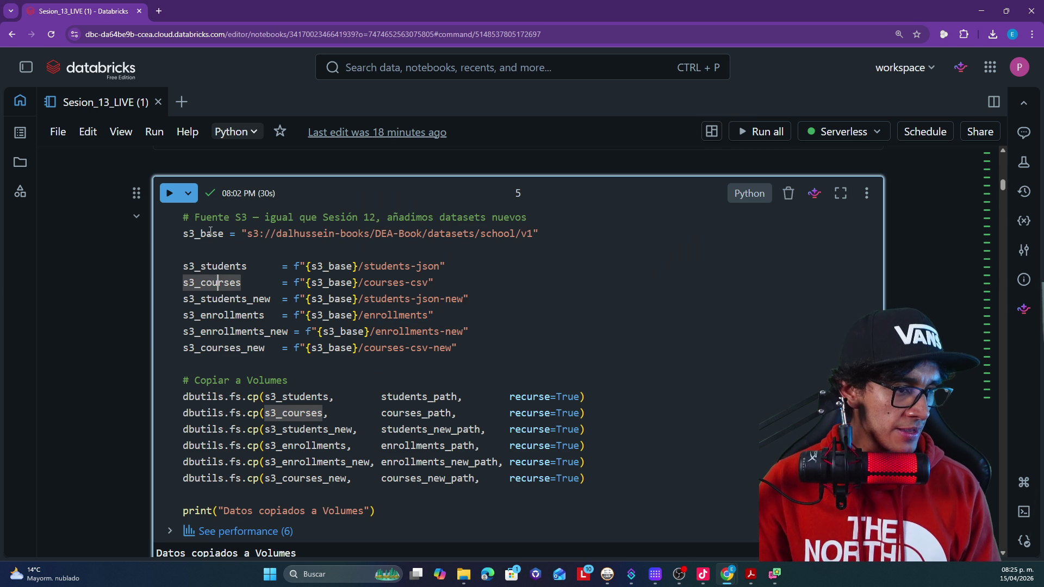
drag(189, 233, 481, 235)
mouse_move(392, 218)
mouse_down()
mouse_move(471, 219)
mouse_move(475, 229)
mouse_up()
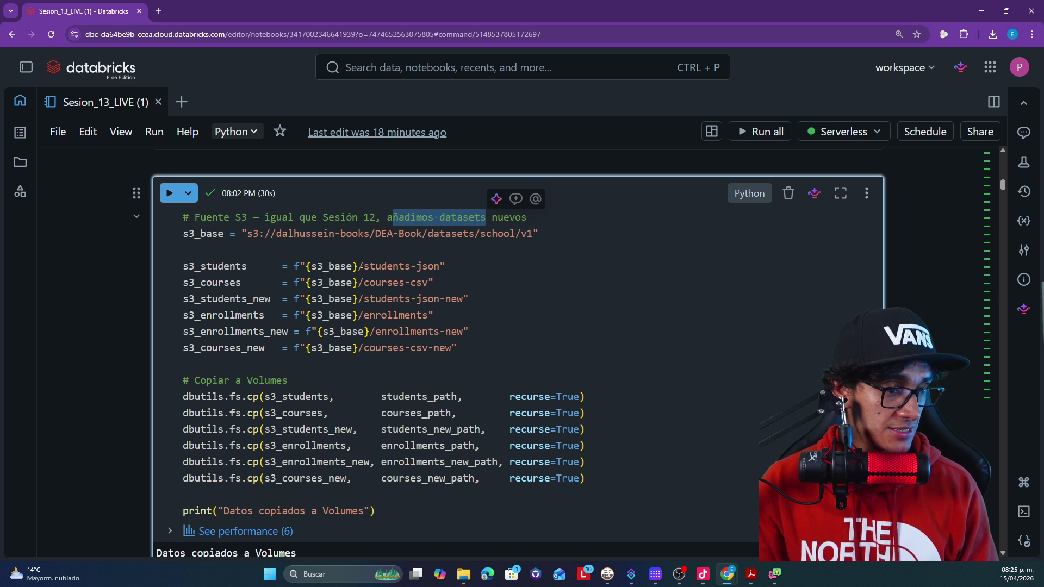
- Point out the 'Copiar' comment and the dbutils.fs.cp copy lines, then scroll to the file-check cell
mouse_move(372, 264)
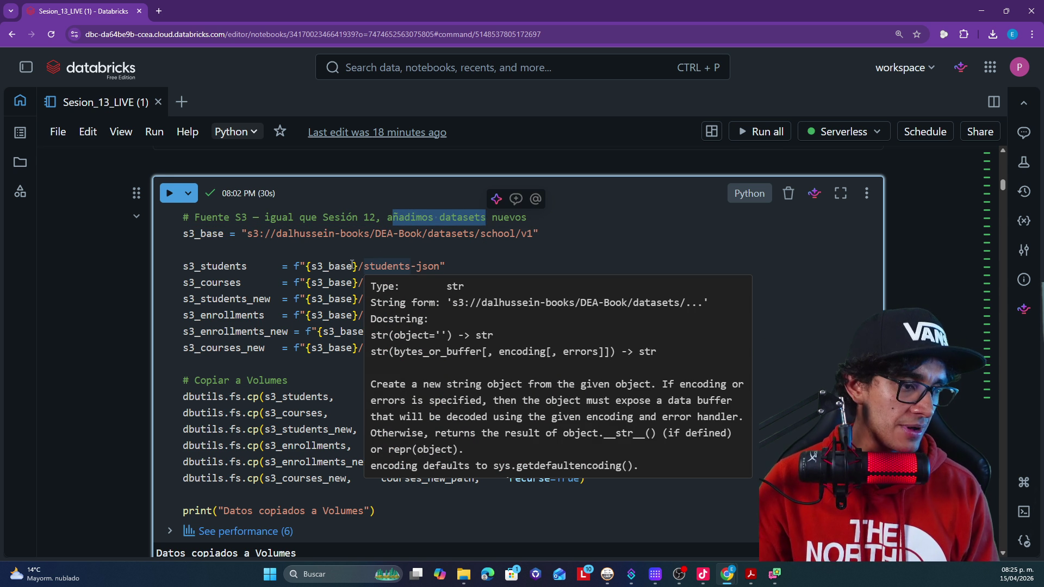
double_click(228, 376)
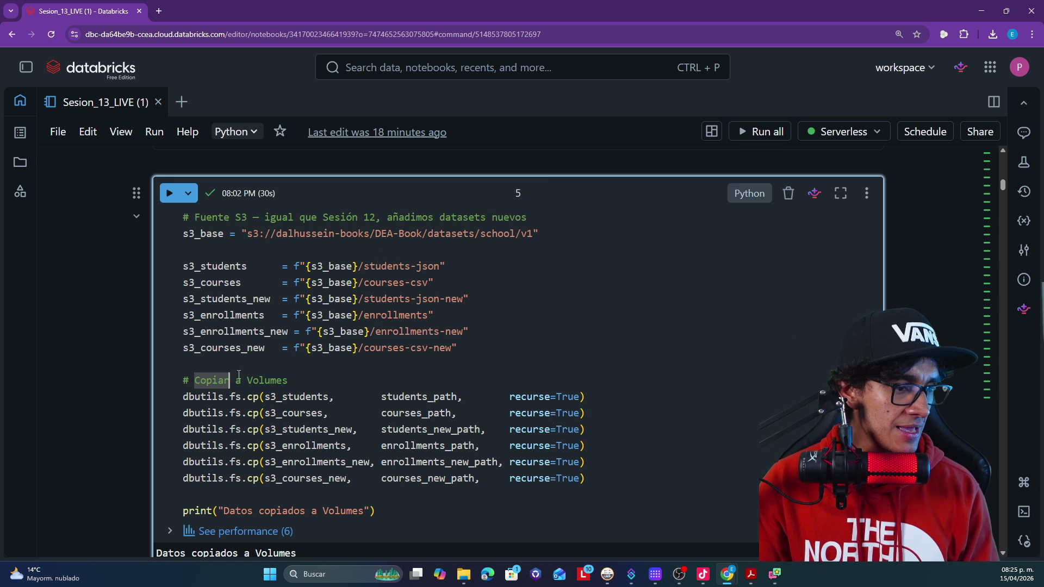
click(346, 398)
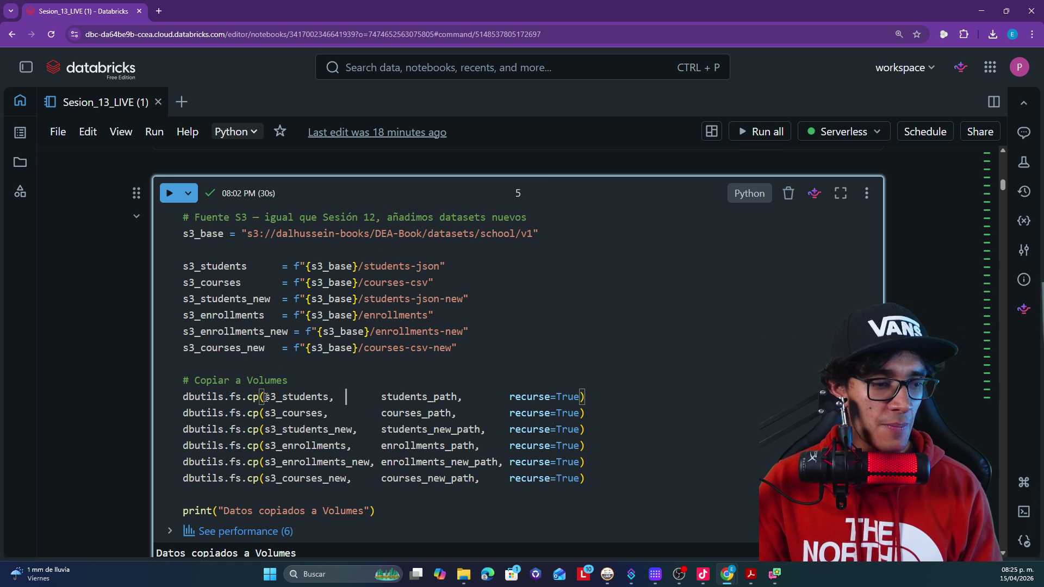
mouse_move(269, 397)
click(388, 414)
scroll(418, 471, down, 2)
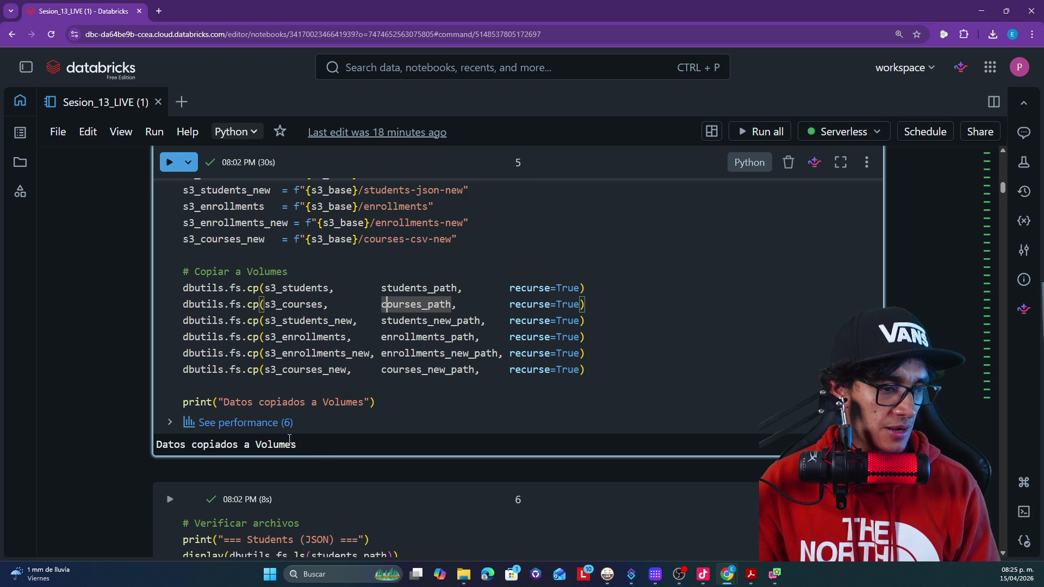
scroll(362, 448, down, 4)
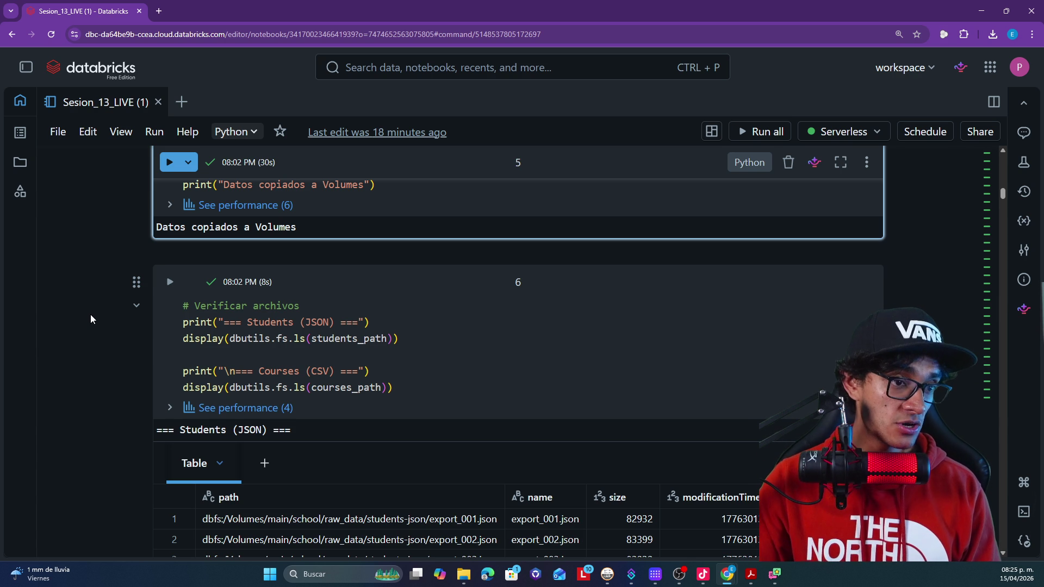
- Highlight dbutils, fs, ls and the students_path and courses_path arguments in the verification cell
double_click(262, 340)
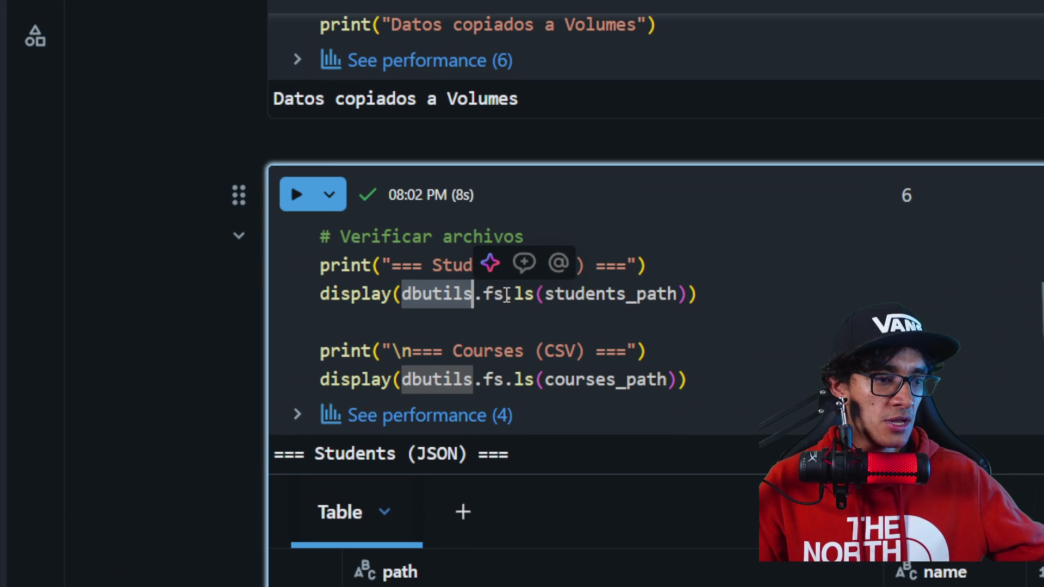
click(484, 294)
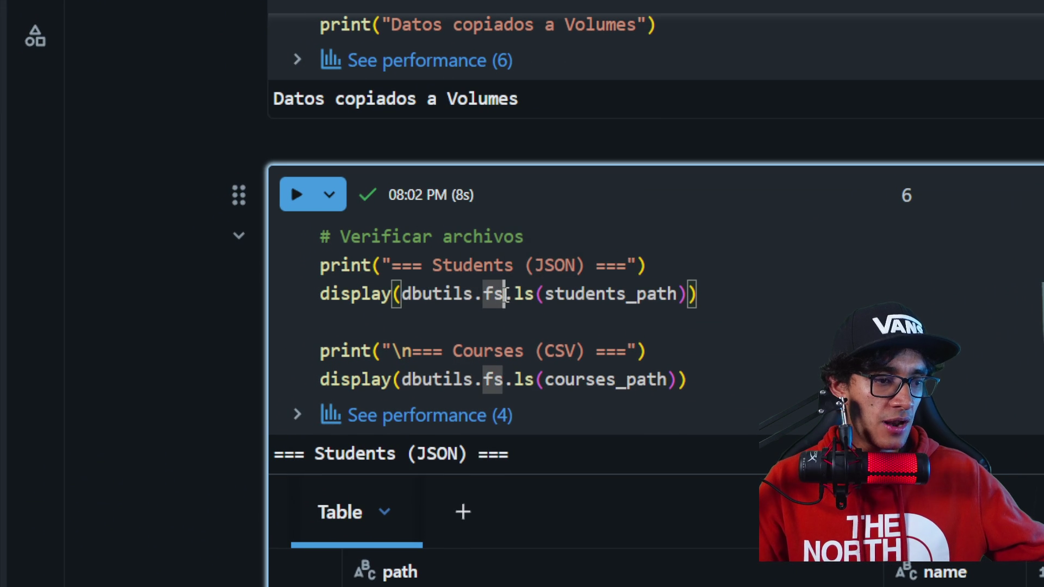
double_click(486, 294)
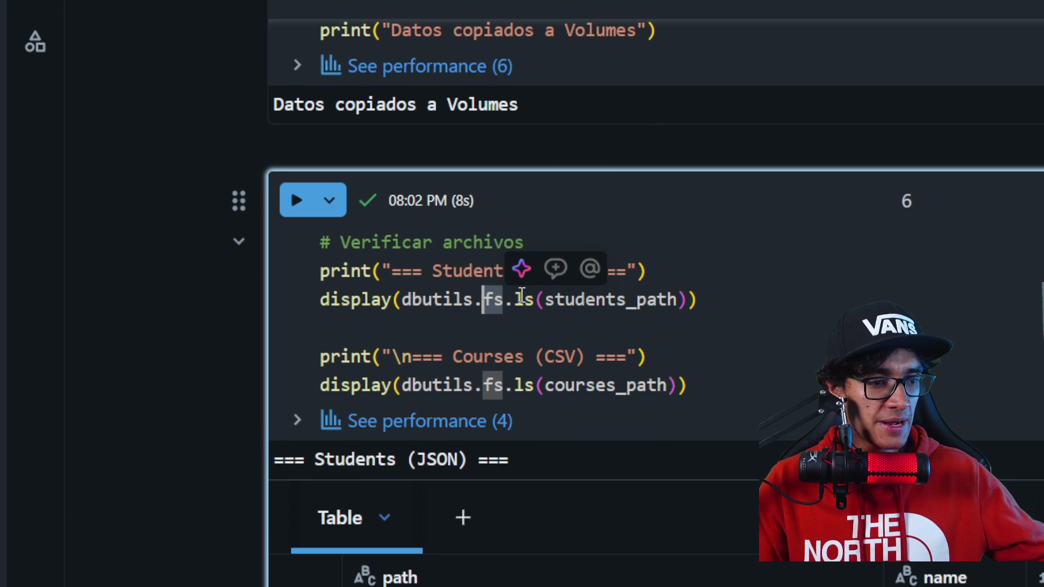
click(528, 295)
double_click(618, 299)
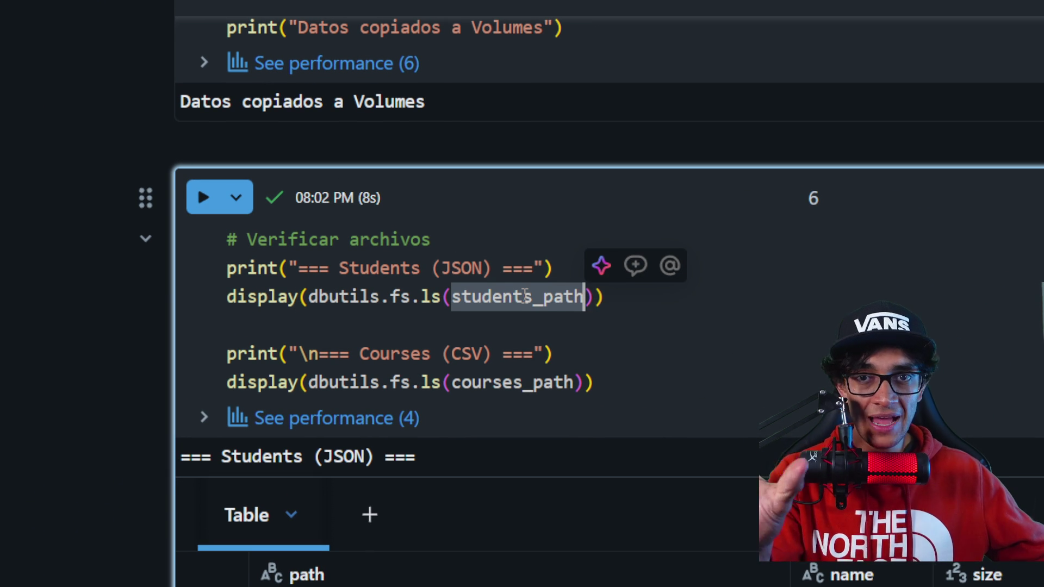
mouse_move(525, 296)
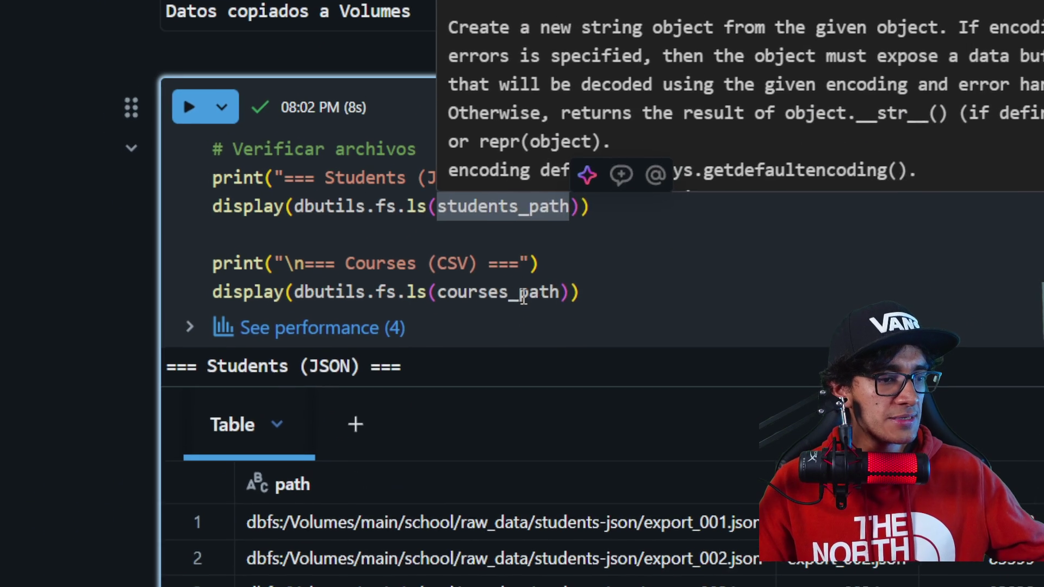
click(537, 383)
- Scroll past the students JSON and courses CSV listings to section 0b, the enrollments base table
scroll(523, 297, down, 4)
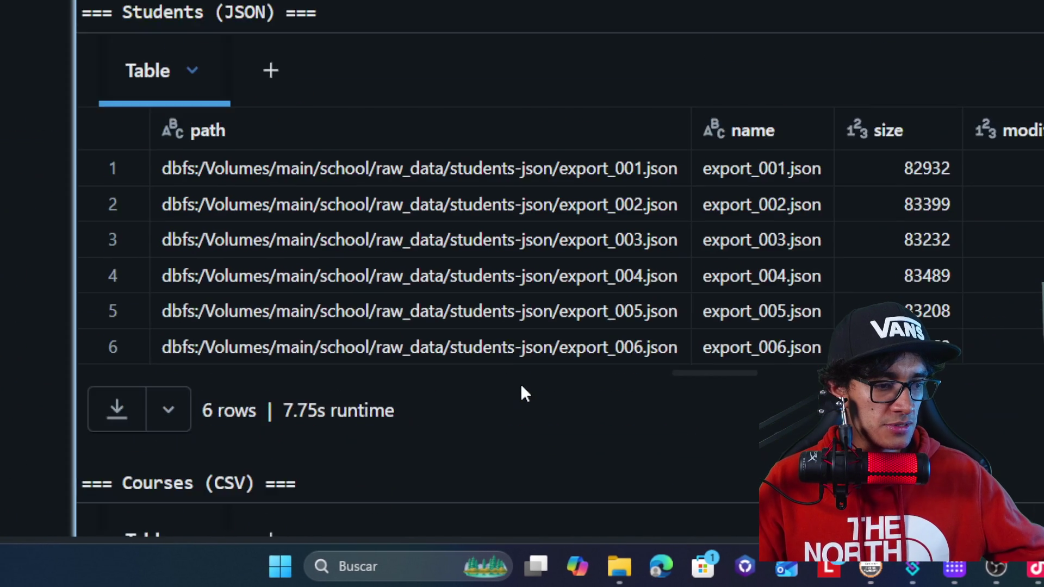
scroll(523, 384, down, 5)
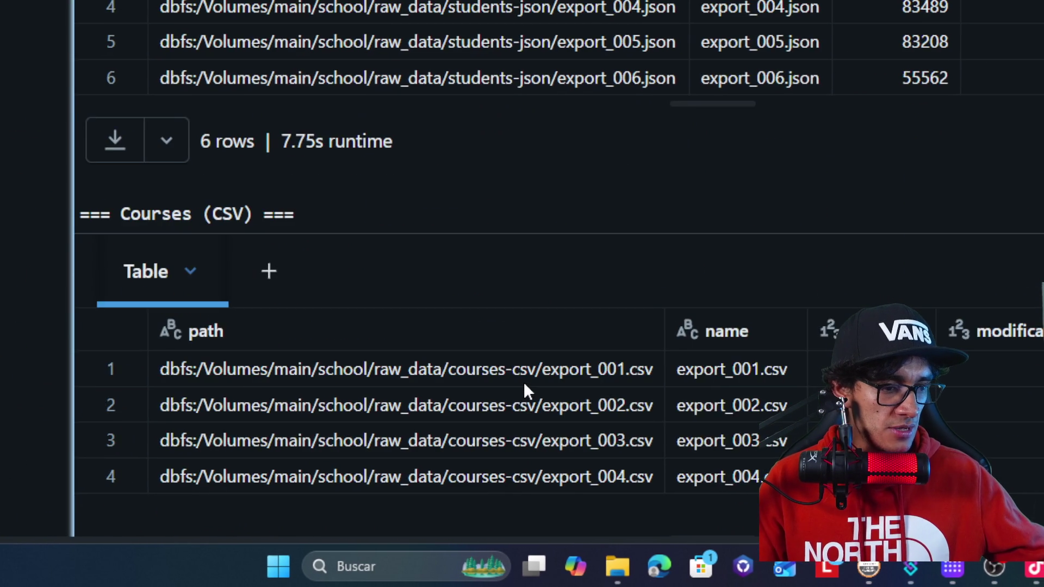
scroll(524, 370, down, 2)
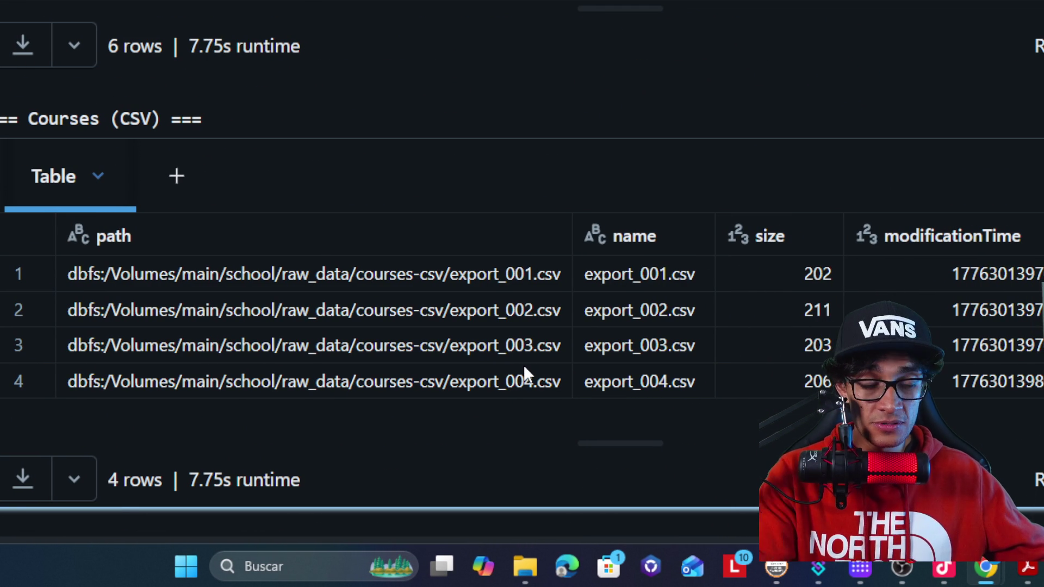
scroll(524, 370, down, 5)
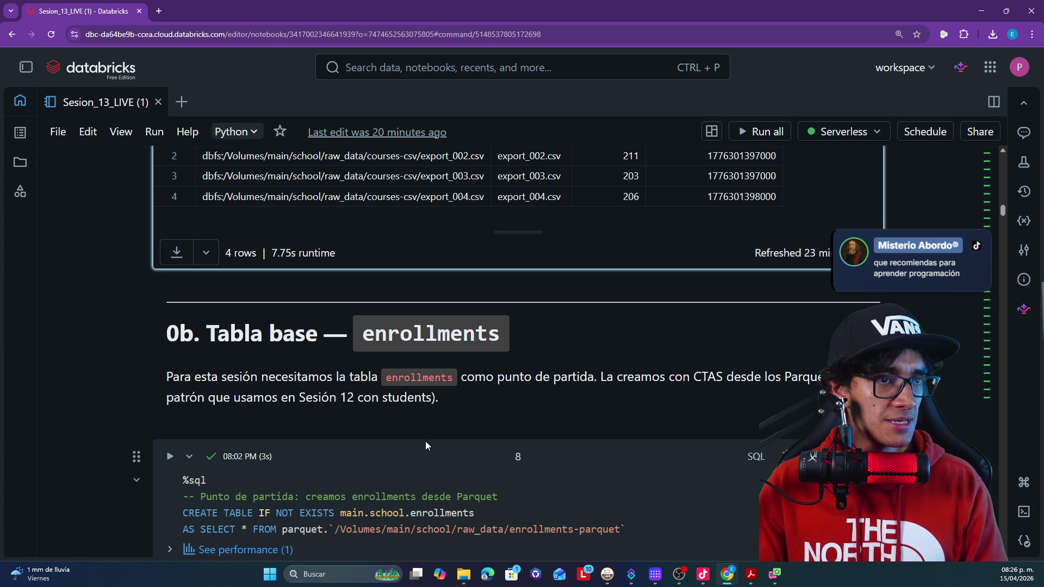
scroll(427, 438, down, 2)
drag(489, 267, 602, 261)
click(618, 266)
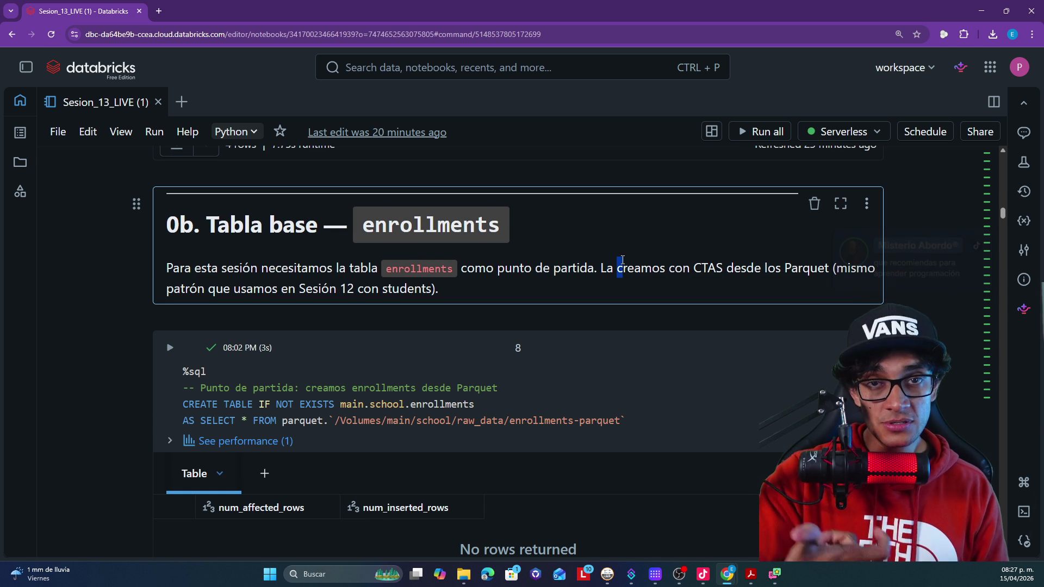
mouse_move(613, 265)
mouse_down()
mouse_move(830, 249)
mouse_move(535, 279)
mouse_up()
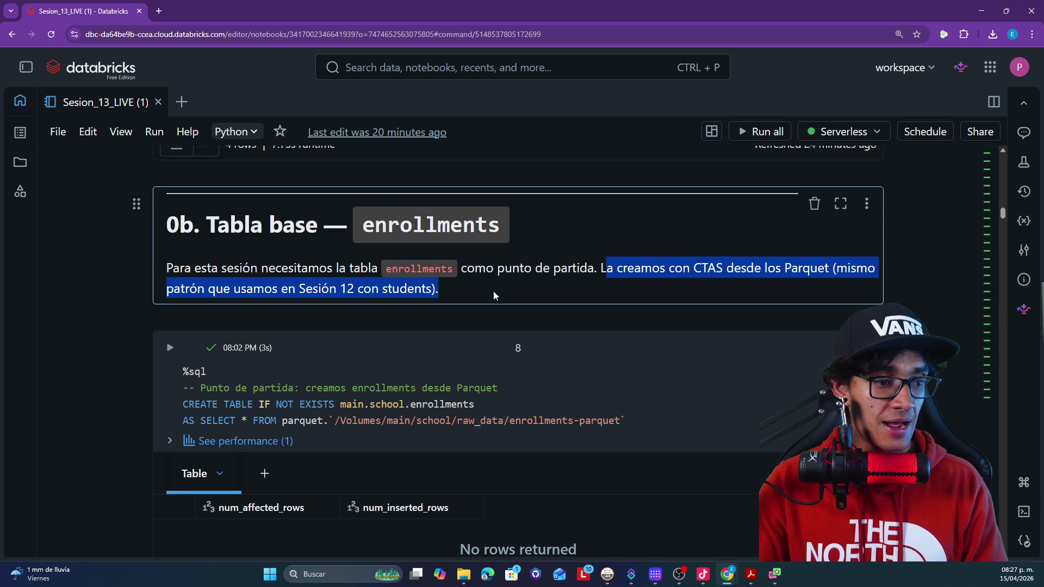
scroll(437, 350, down, 2)
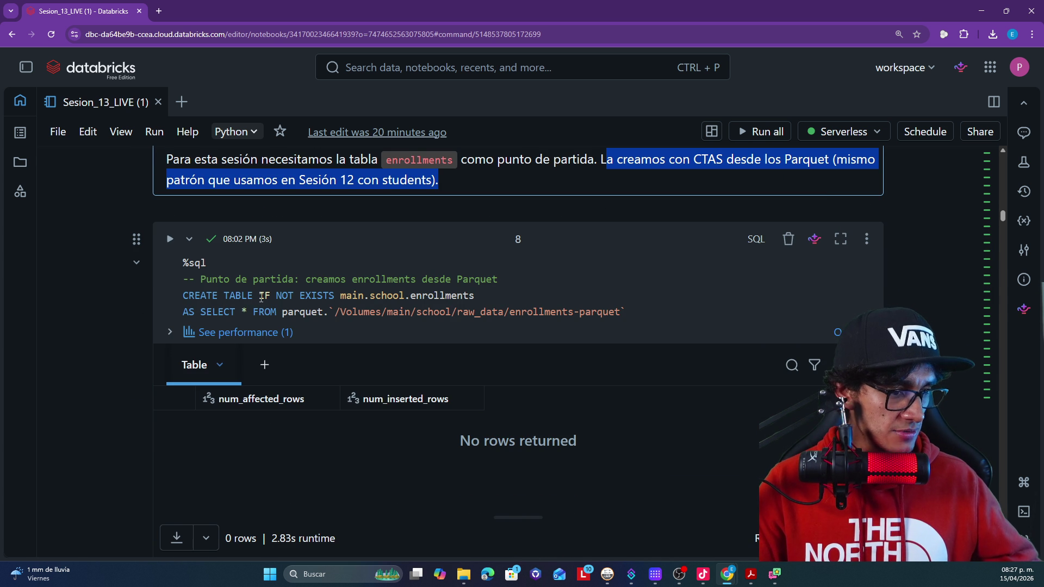
double_click(364, 297)
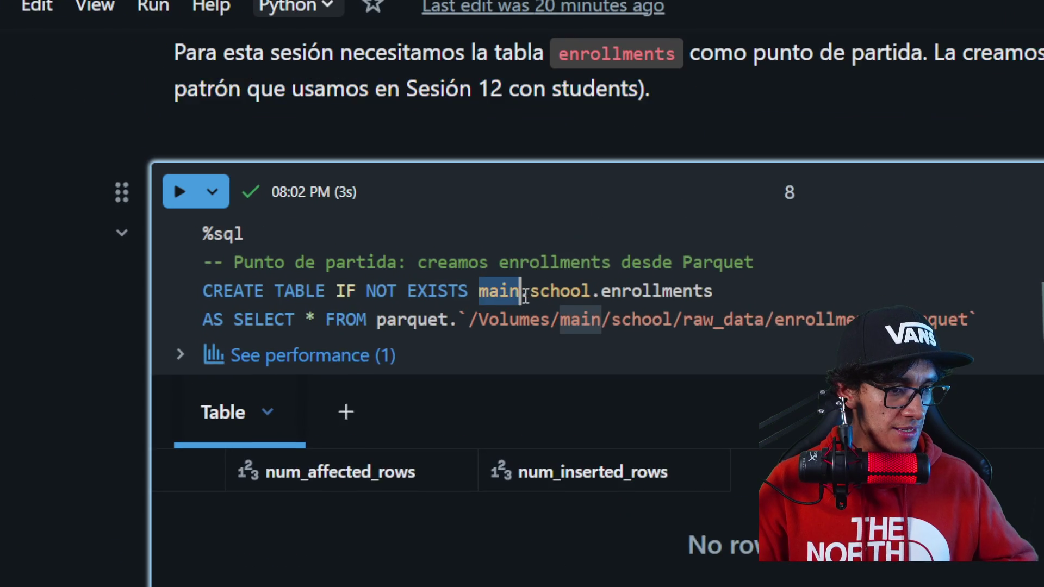
double_click(560, 292)
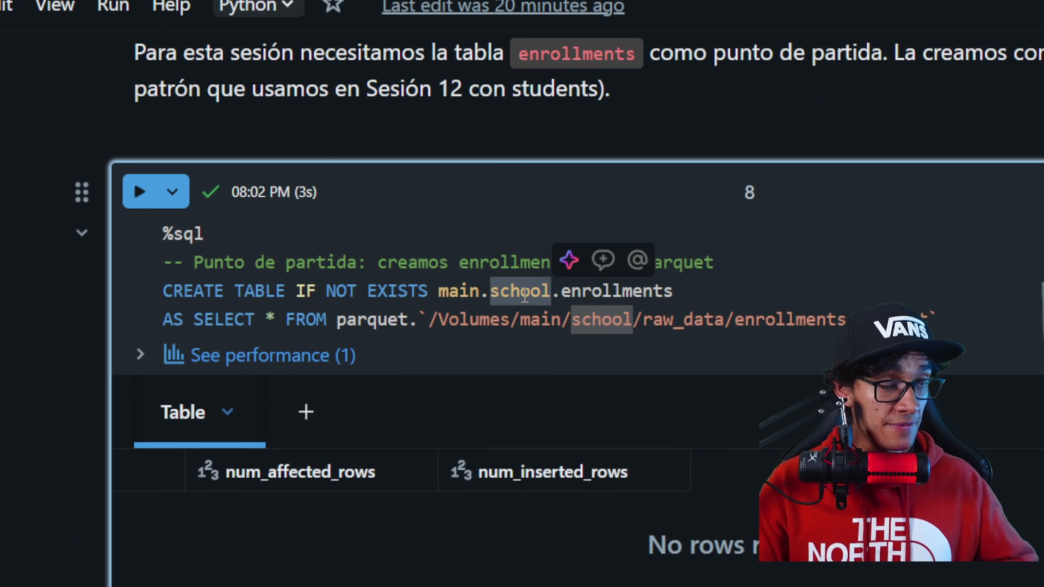
double_click(512, 293)
double_click(579, 294)
double_click(684, 291)
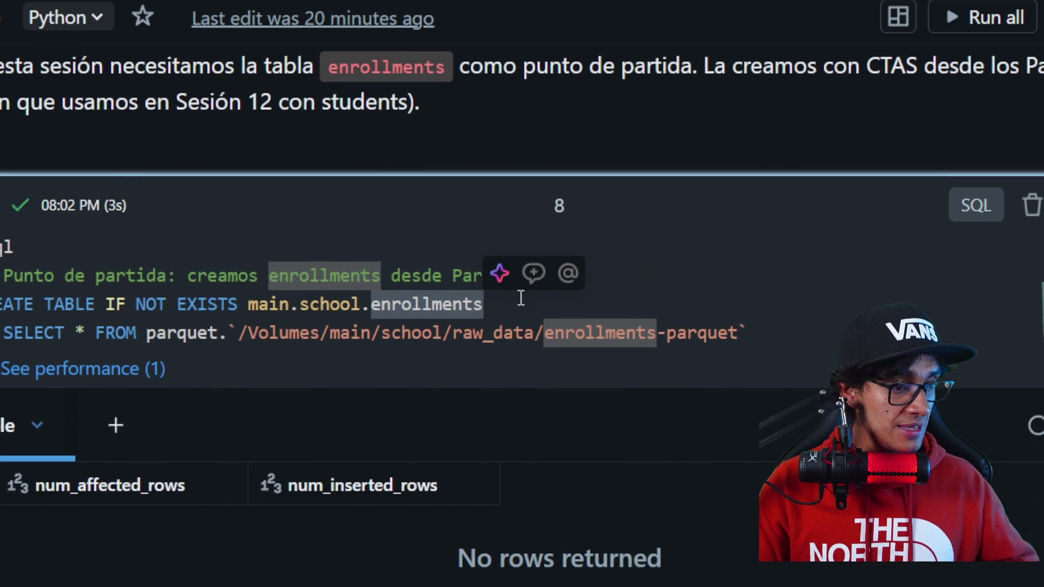
mouse_move(524, 296)
mouse_down()
mouse_move(482, 293)
mouse_move(479, 280)
mouse_up()
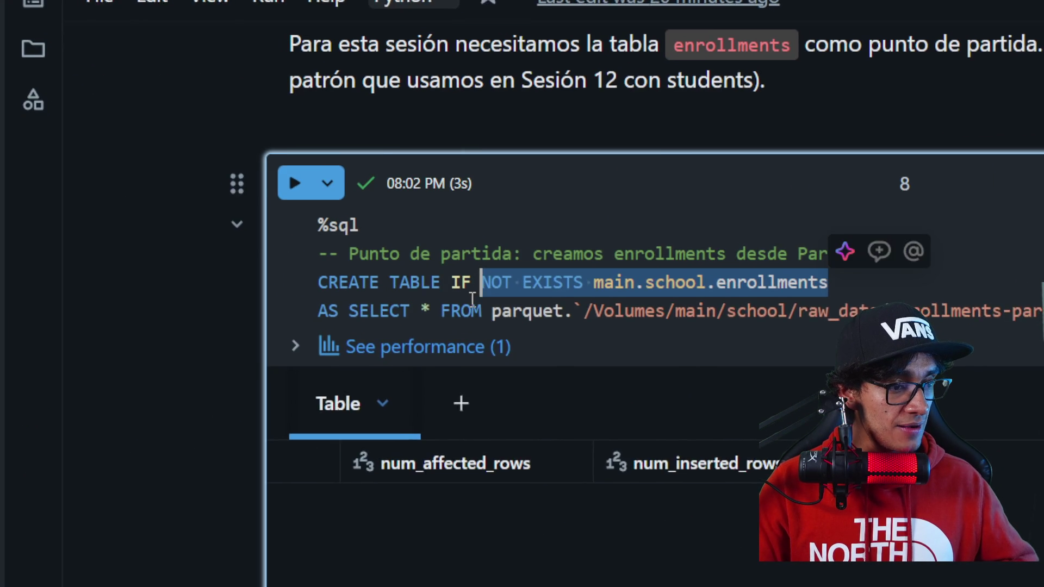
drag(363, 288, 590, 286)
click(397, 296)
double_click(451, 296)
click(522, 294)
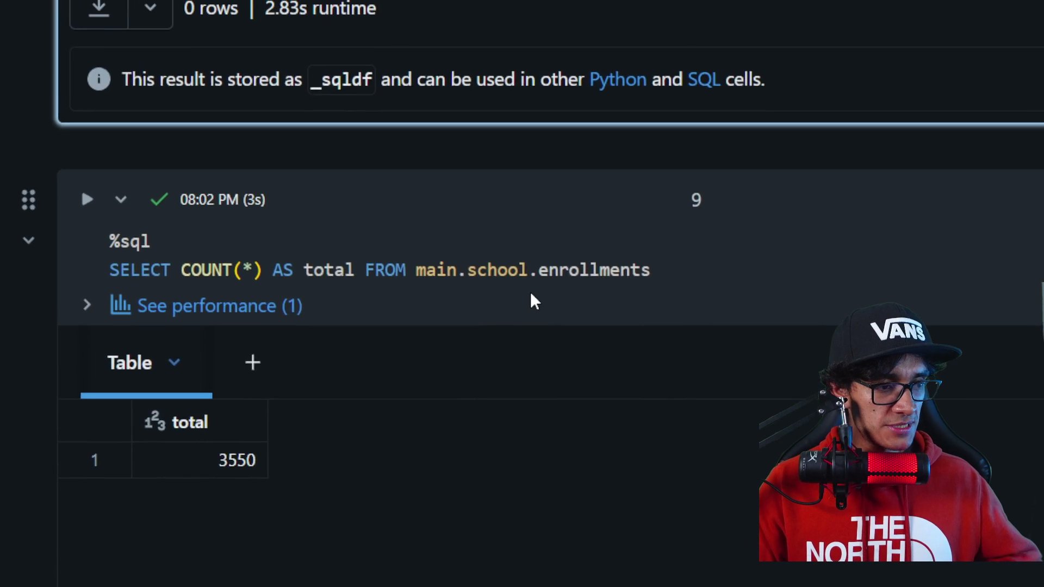
- Highlight the COUNT query, then place the Students–Enrollments–Courses schema diagram over the notebook
drag(527, 294, 336, 299)
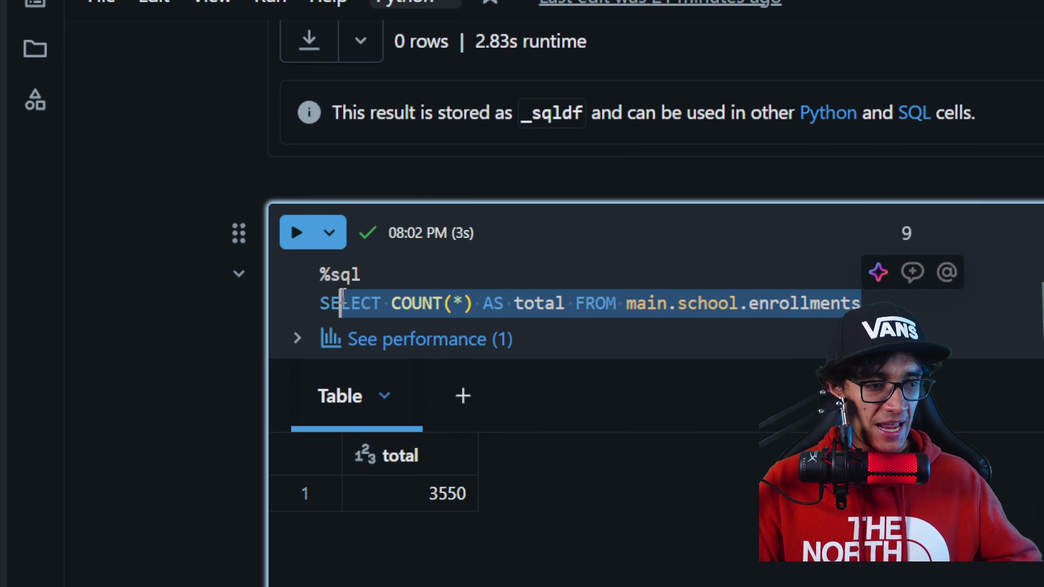
click(434, 302)
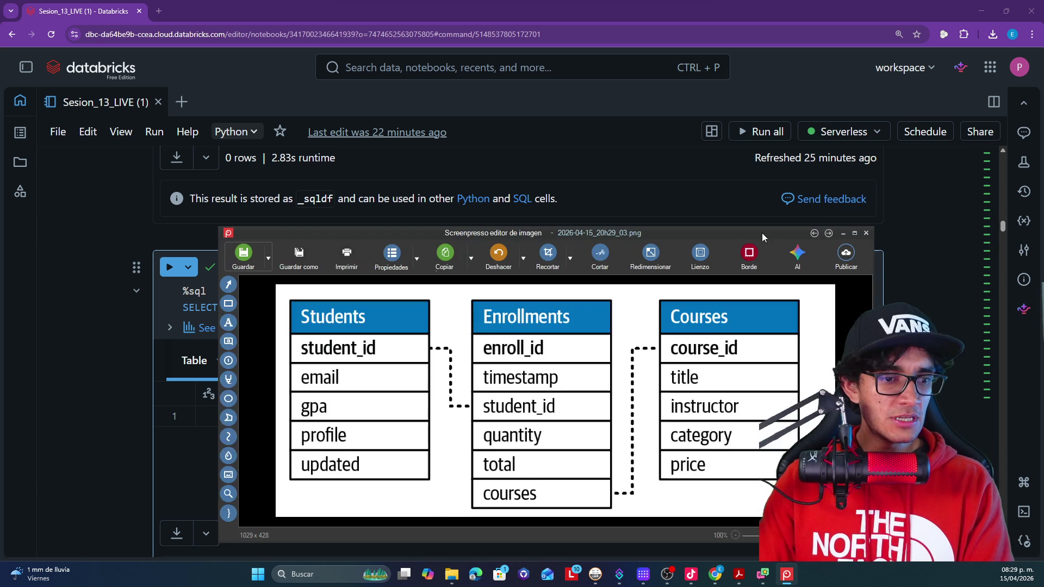
mouse_move(762, 233)
mouse_down()
mouse_move(693, 165)
mouse_move(612, 131)
mouse_up()
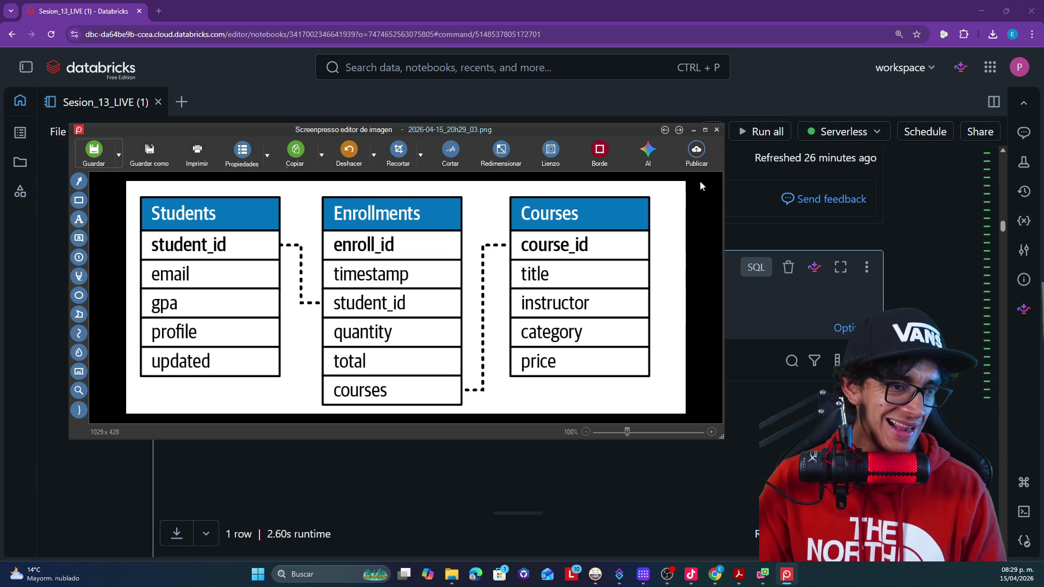
- Close the Screenpresso diagram, highlight the enrollments COUNT query, and scroll to section 1 'Replacing Data'
click(717, 129)
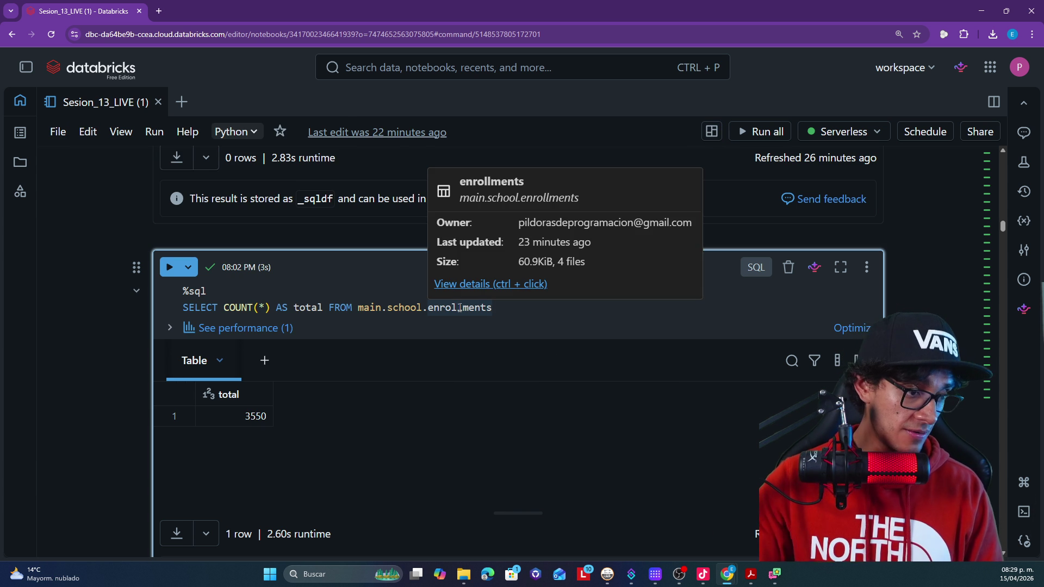
drag(502, 303, 217, 310)
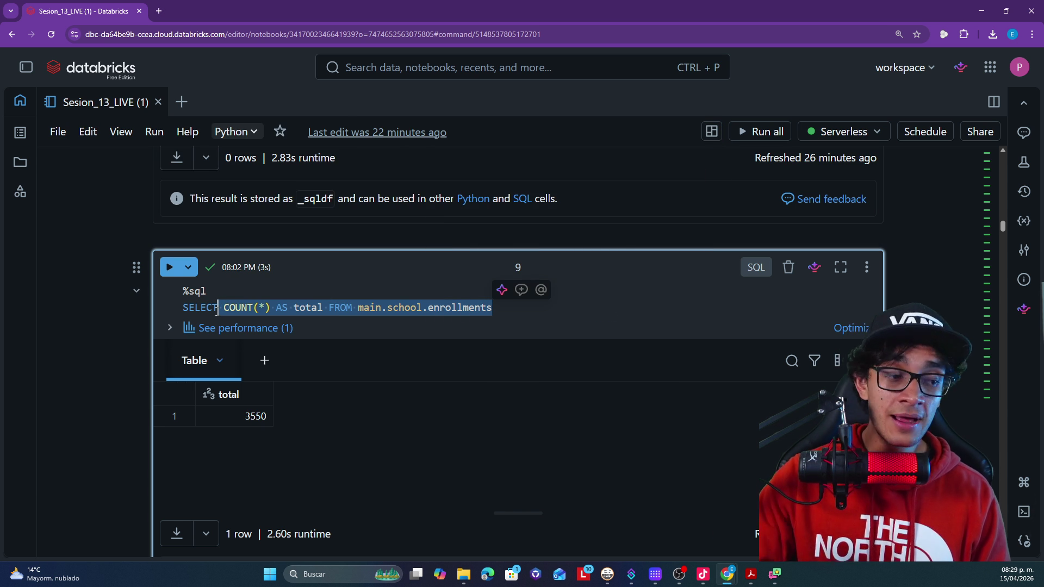
scroll(242, 429, down, 2)
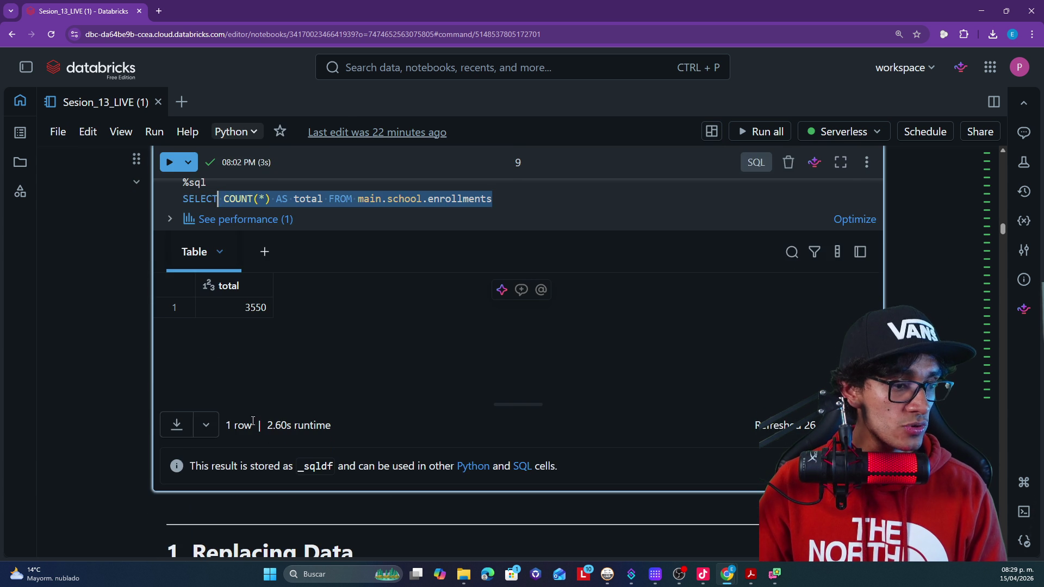
scroll(268, 305, down, 1)
scroll(266, 303, down, 2)
scroll(277, 300, down, 3)
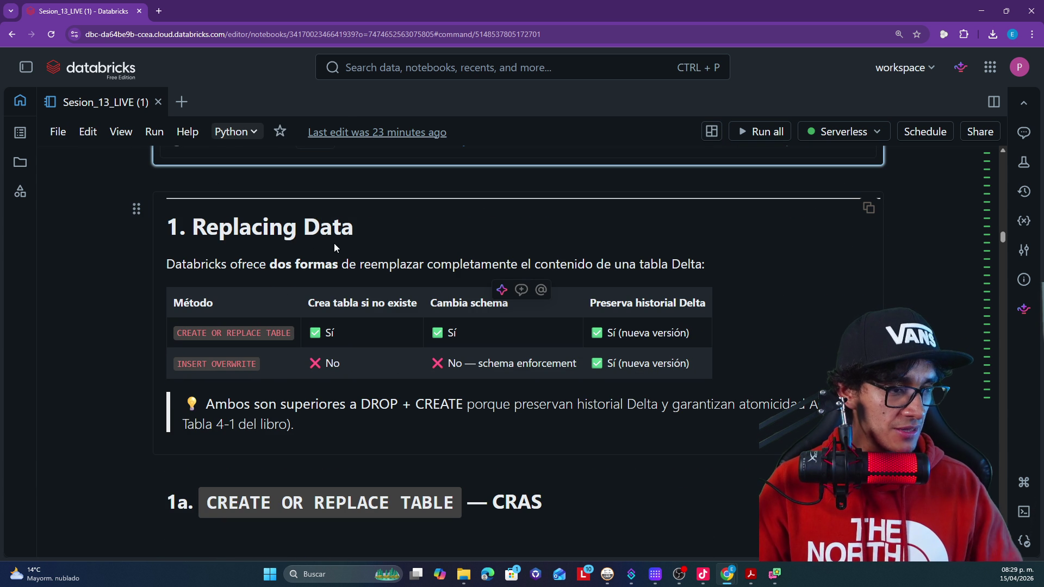
drag(211, 263, 292, 260)
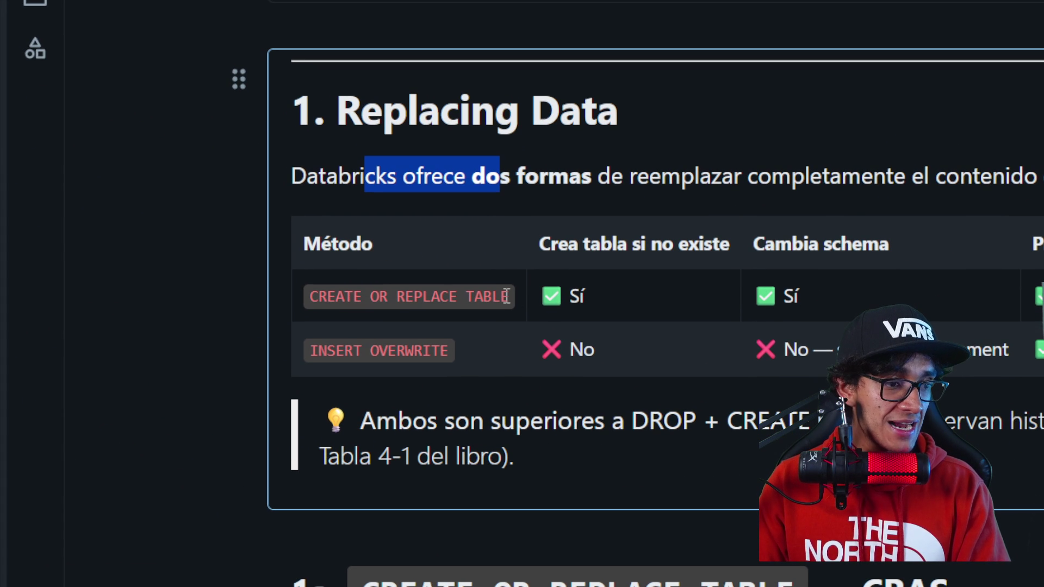
drag(501, 296, 275, 295)
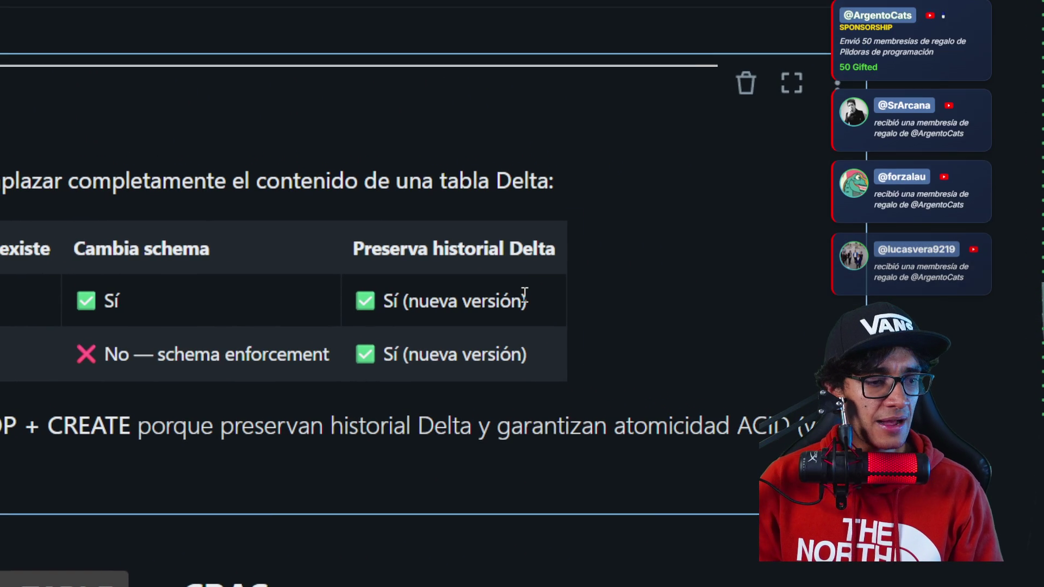
drag(525, 294, 453, 293)
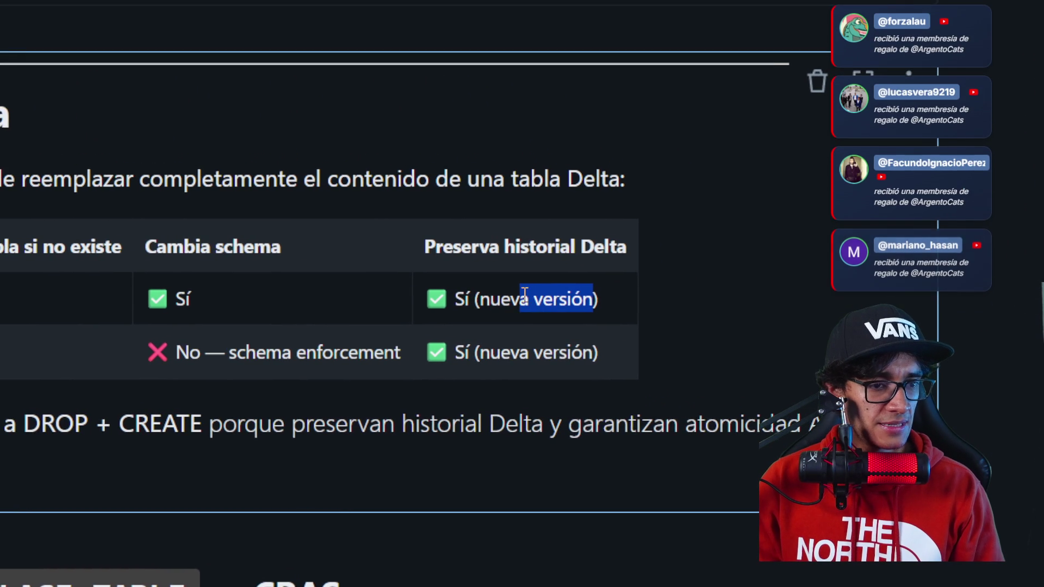
drag(522, 294, 497, 294)
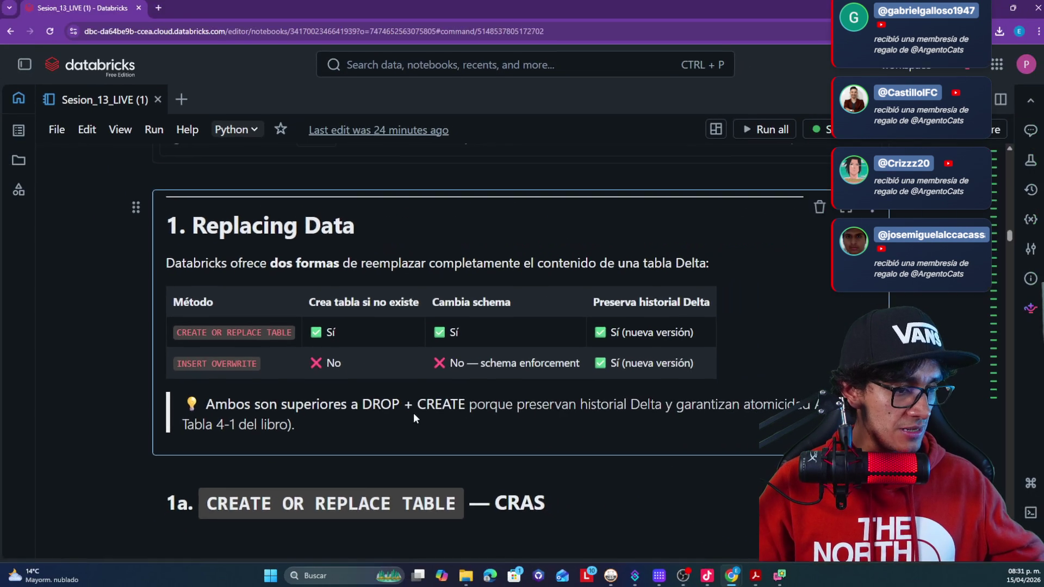
scroll(415, 421, down, 2)
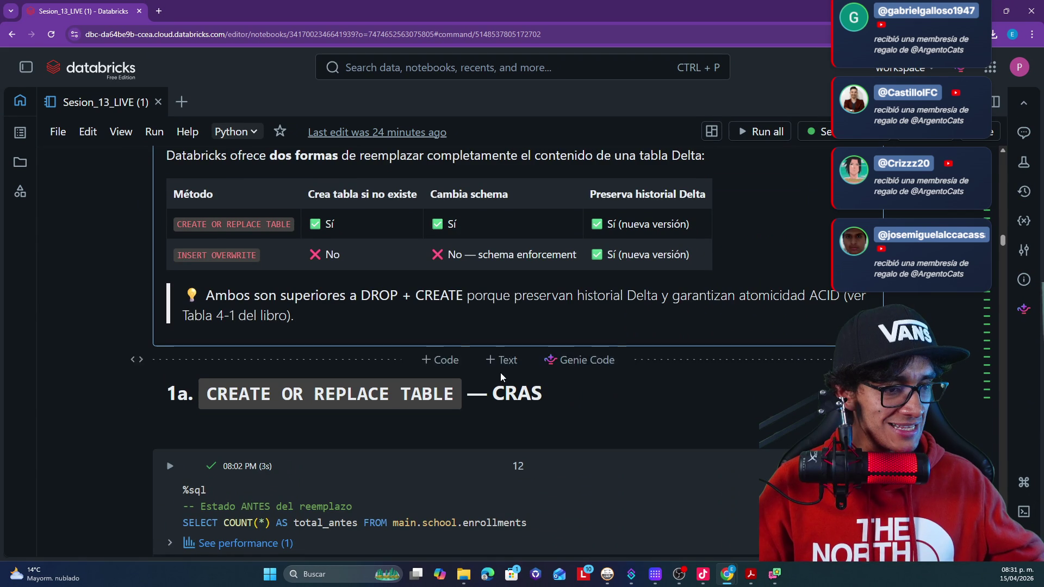
scroll(503, 378, down, 1)
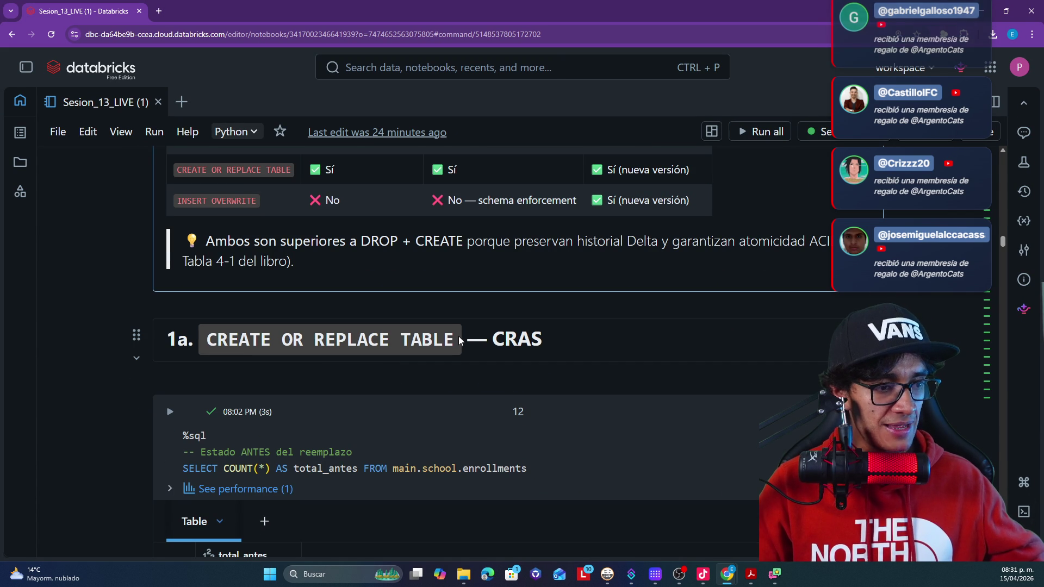
scroll(456, 347, down, 2)
scroll(320, 352, down, 1)
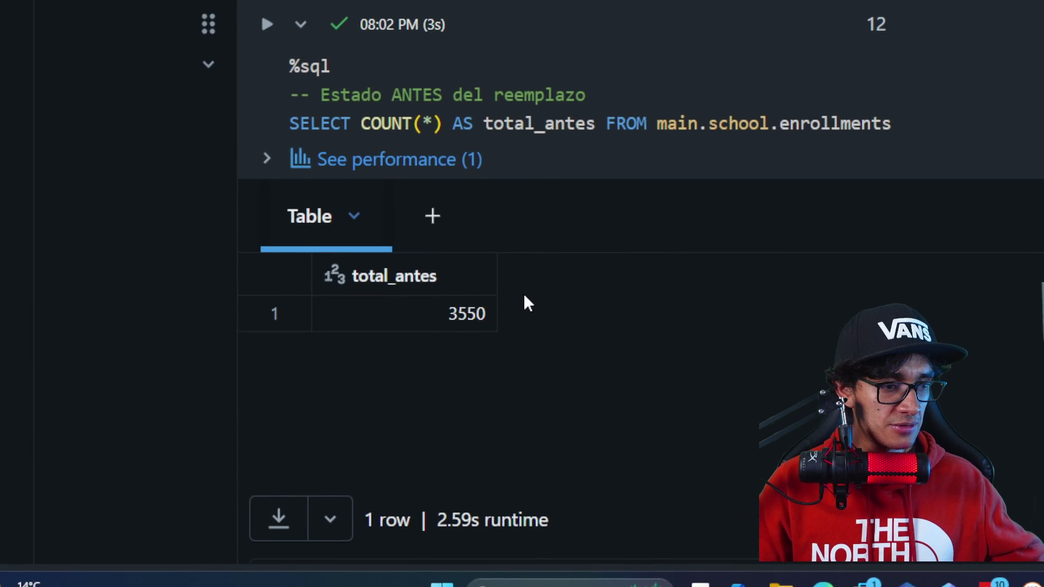
scroll(526, 296, down, 3)
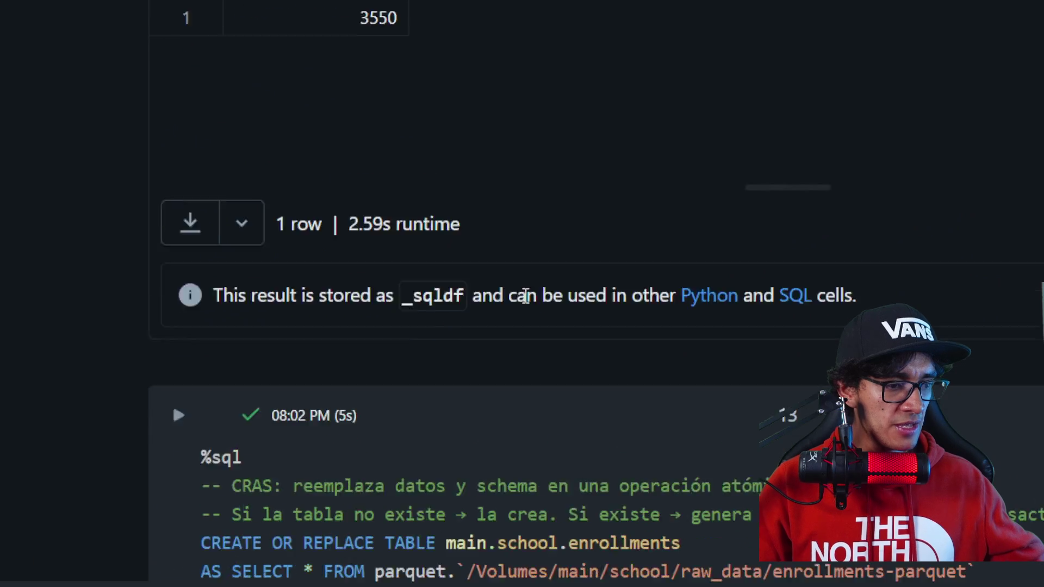
scroll(525, 297, down, 5)
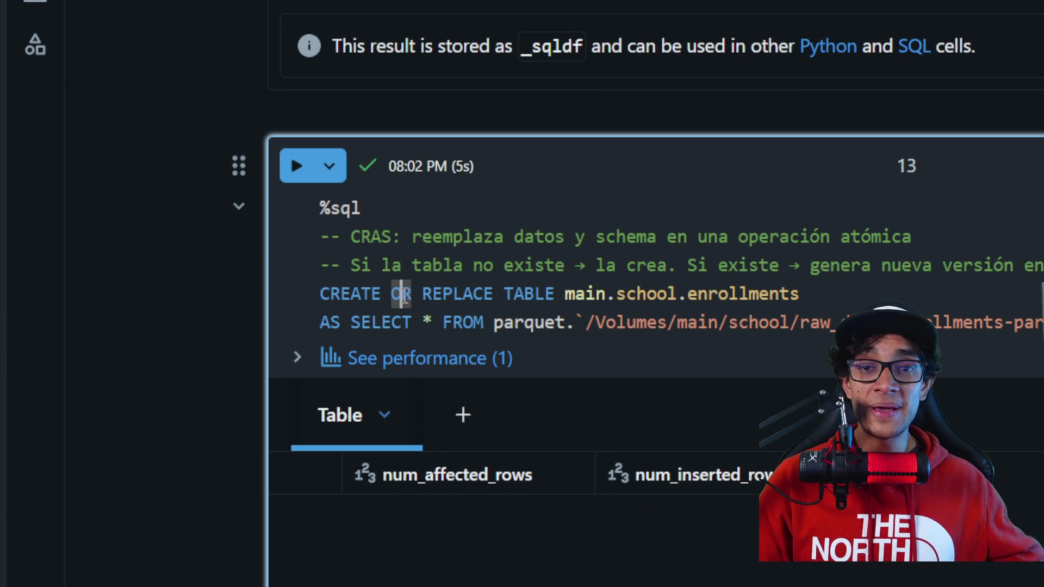
drag(443, 296, 615, 303)
drag(540, 297, 634, 288)
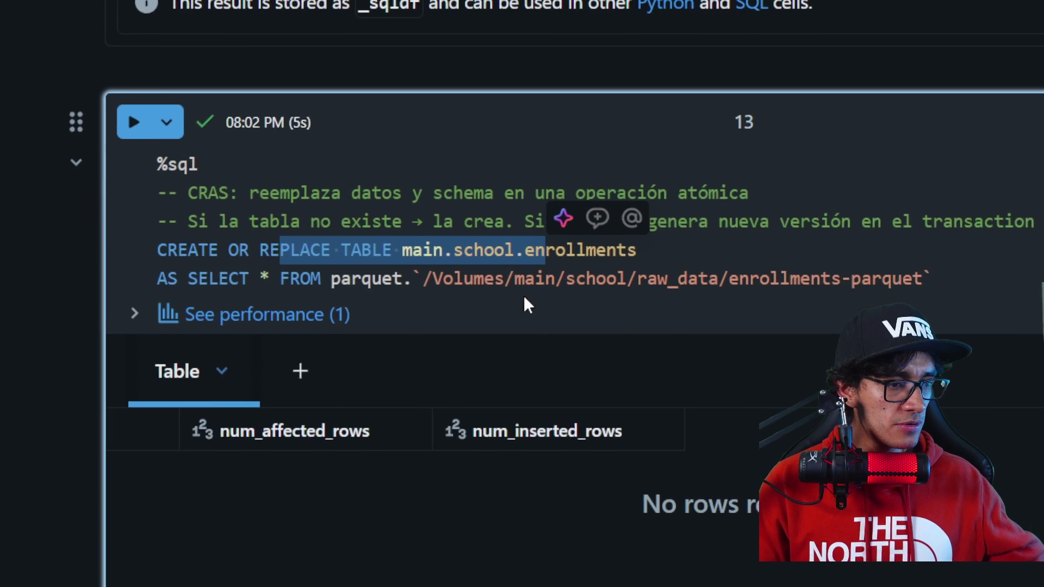
drag(322, 280, 766, 279)
drag(552, 295, 618, 294)
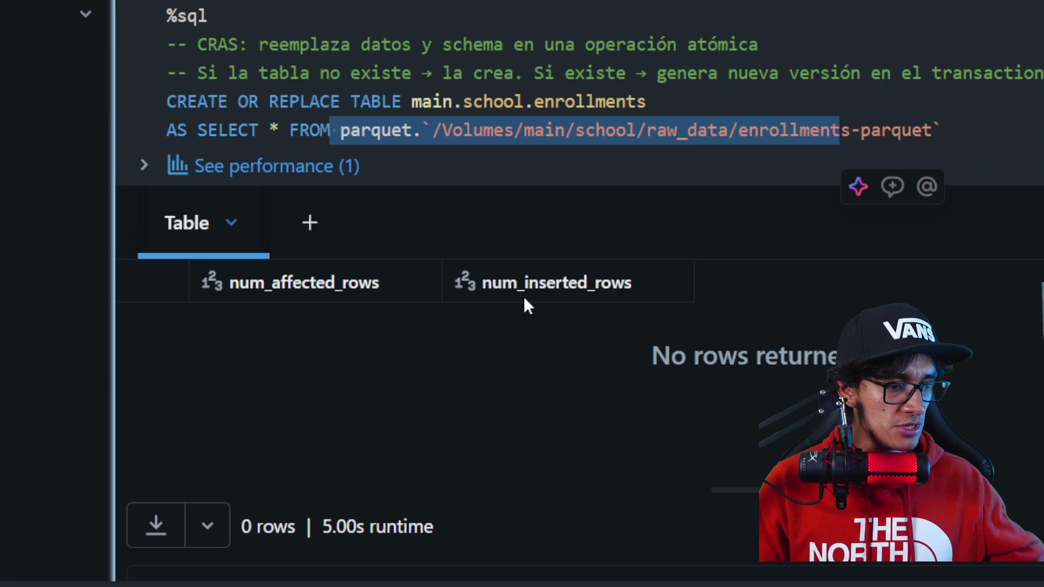
scroll(524, 302, down, 5)
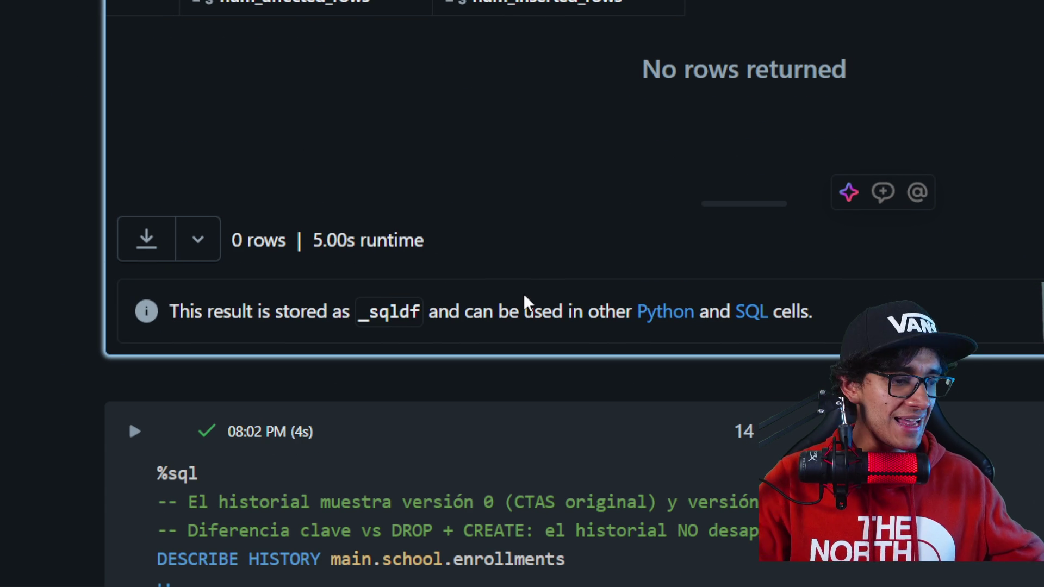
- Scroll to the DESCRIBE HISTORY output and shift the table right to the operation and operationParameters columns
scroll(525, 302, down, 5)
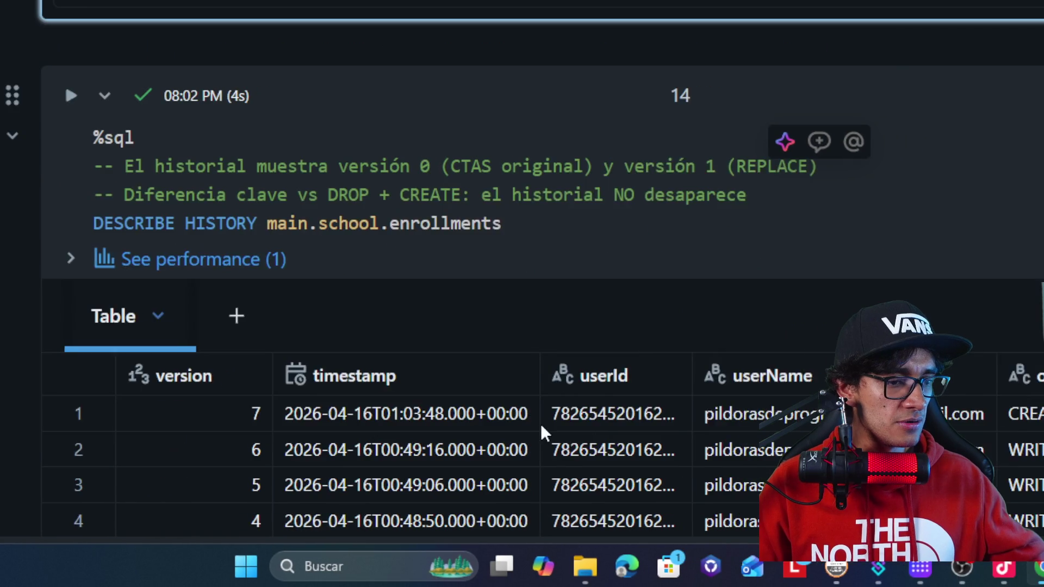
scroll(634, 339, down, 3)
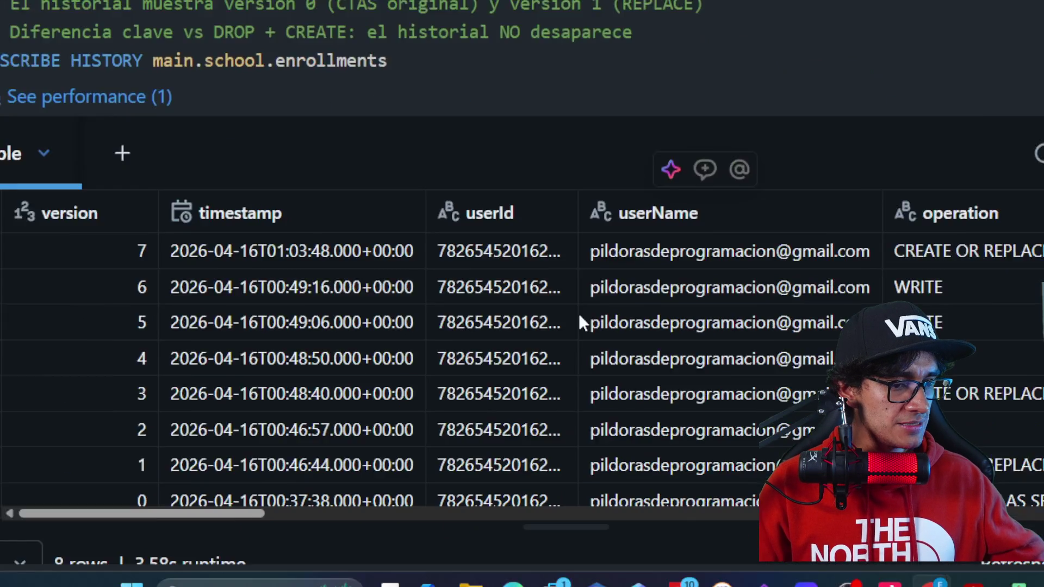
scroll(517, 328, down, 5)
scroll(519, 333, up, 5)
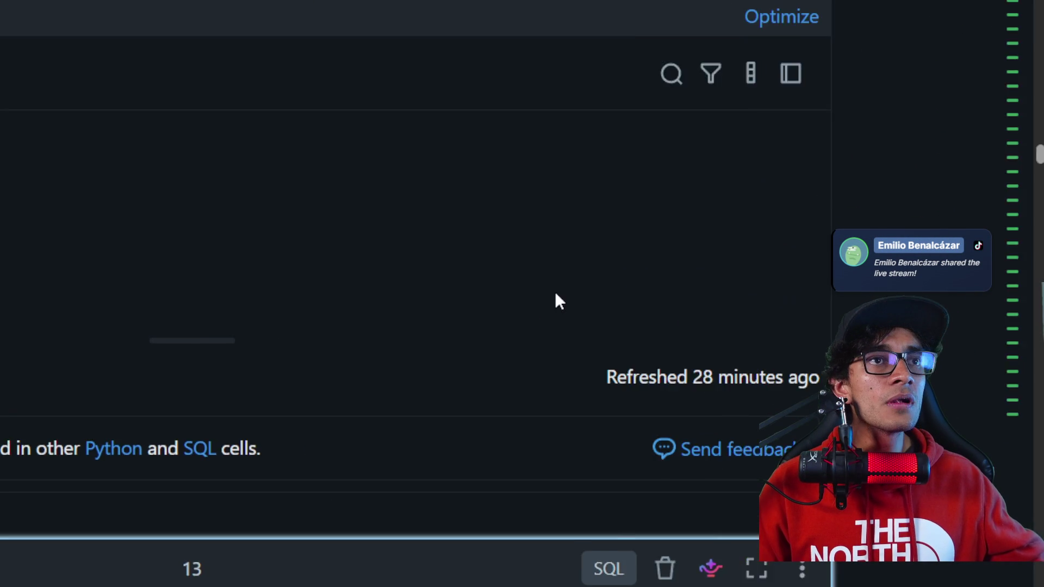
scroll(587, 301, down, 5)
scroll(522, 308, up, 5)
scroll(525, 280, up, 5)
scroll(522, 305, down, 5)
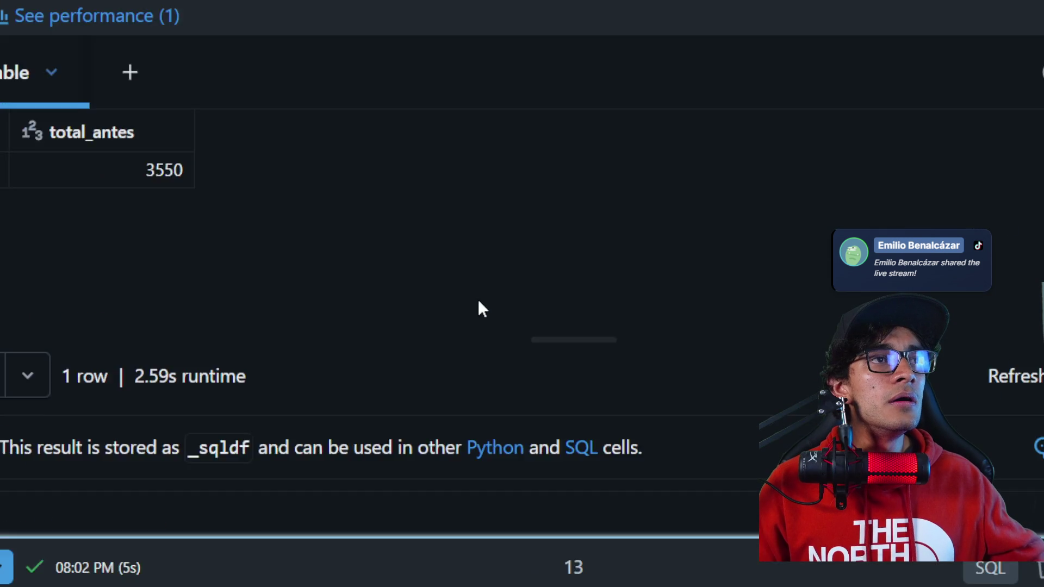
scroll(491, 308, down, 5)
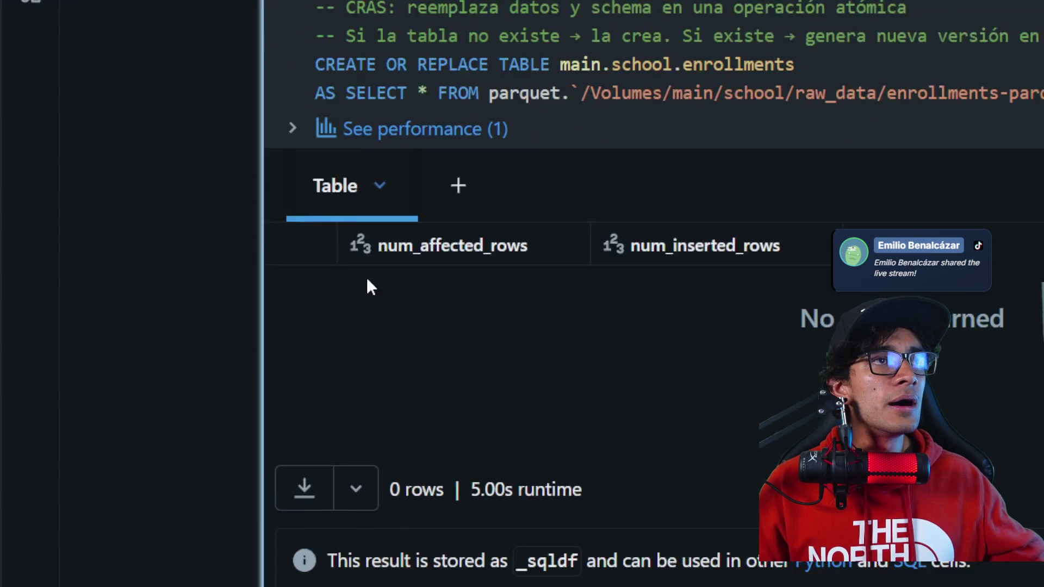
scroll(326, 277, up, 2)
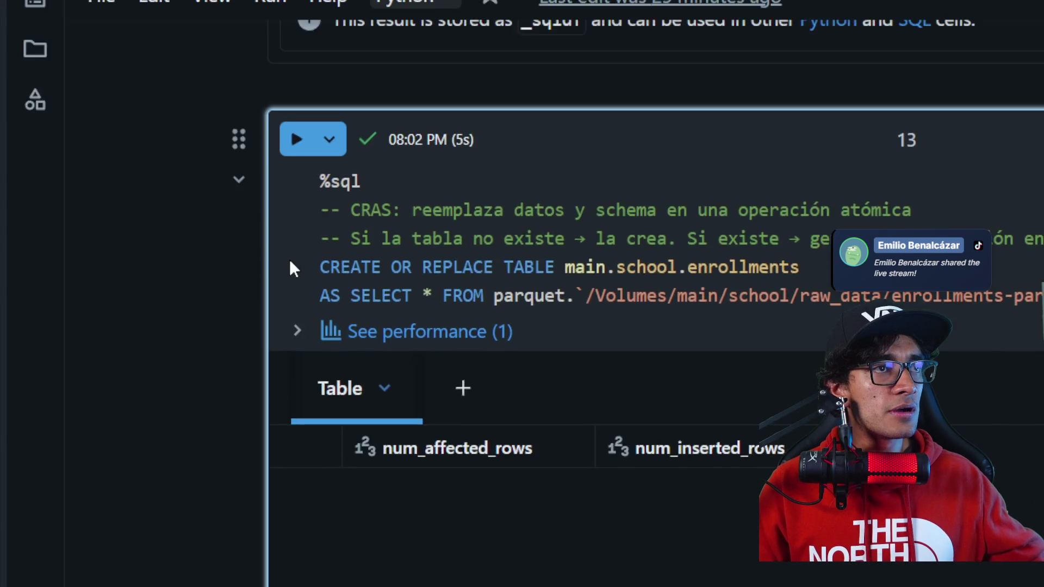
scroll(223, 297, down, 5)
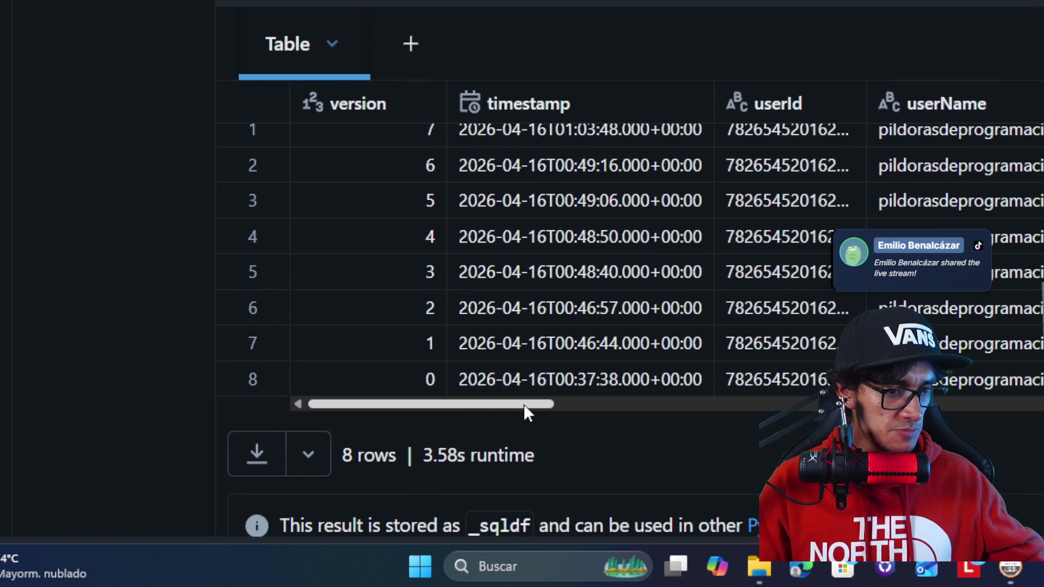
drag(580, 471, 662, 472)
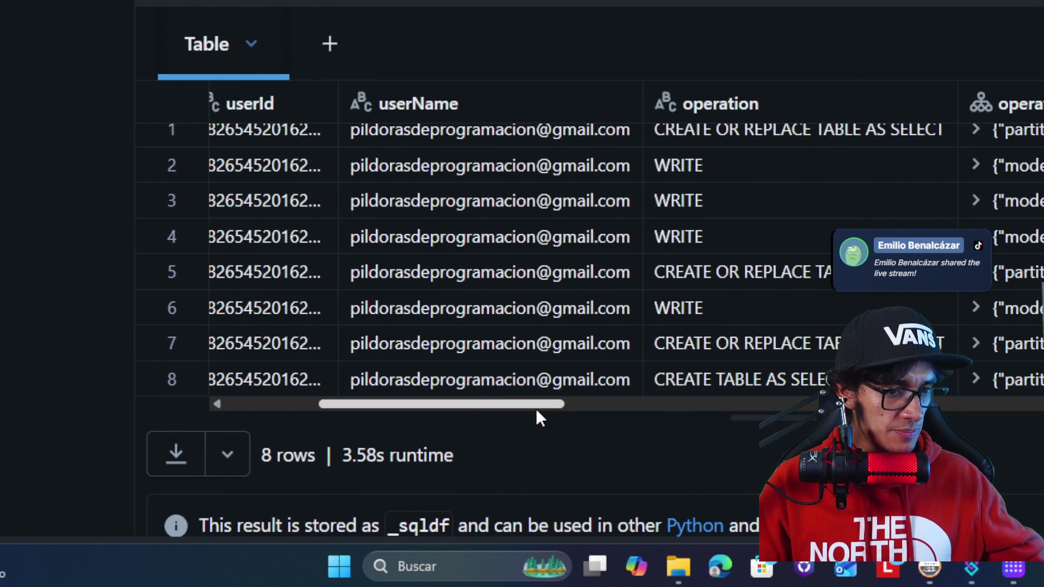
scroll(523, 409, left, 5)
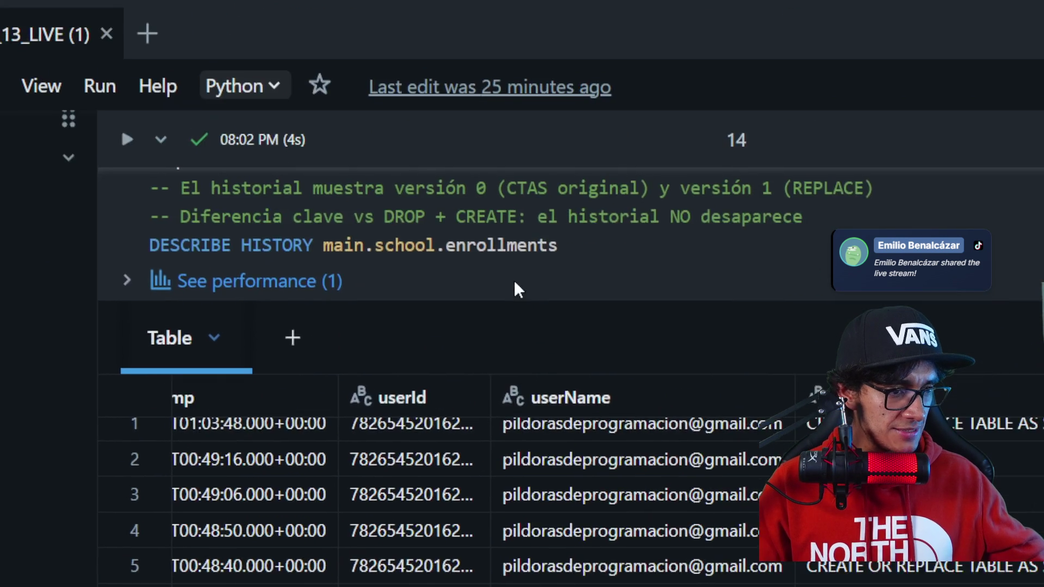
scroll(544, 413, down, 5)
mouse_move(525, 405)
mouse_down()
mouse_move(536, 402)
mouse_move(523, 403)
mouse_up()
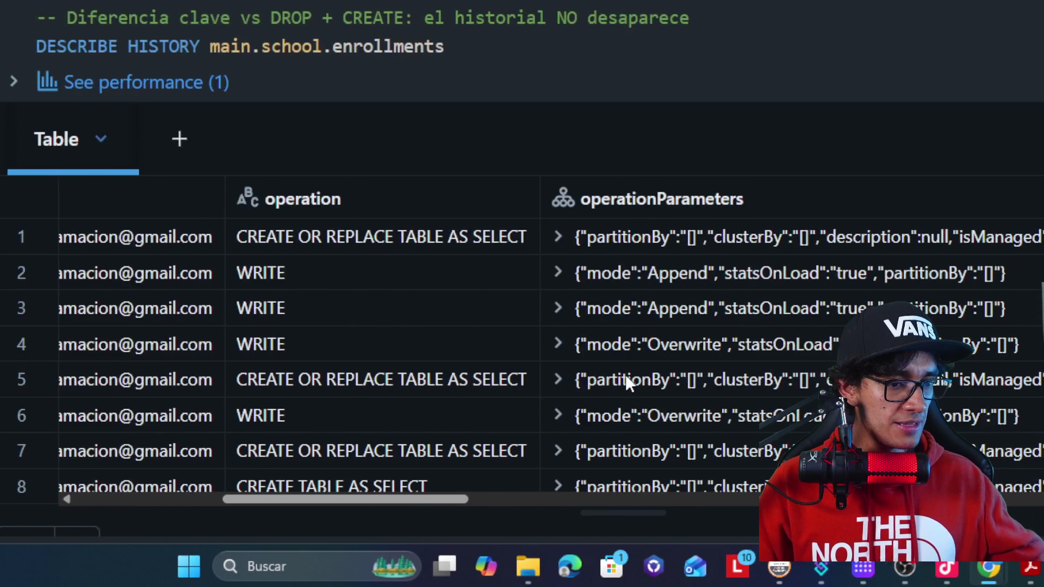
- Point out row 4's Overwrite parameters and highlight the CREATE OR REPLACE TABLE statement in cell 13
click(523, 338)
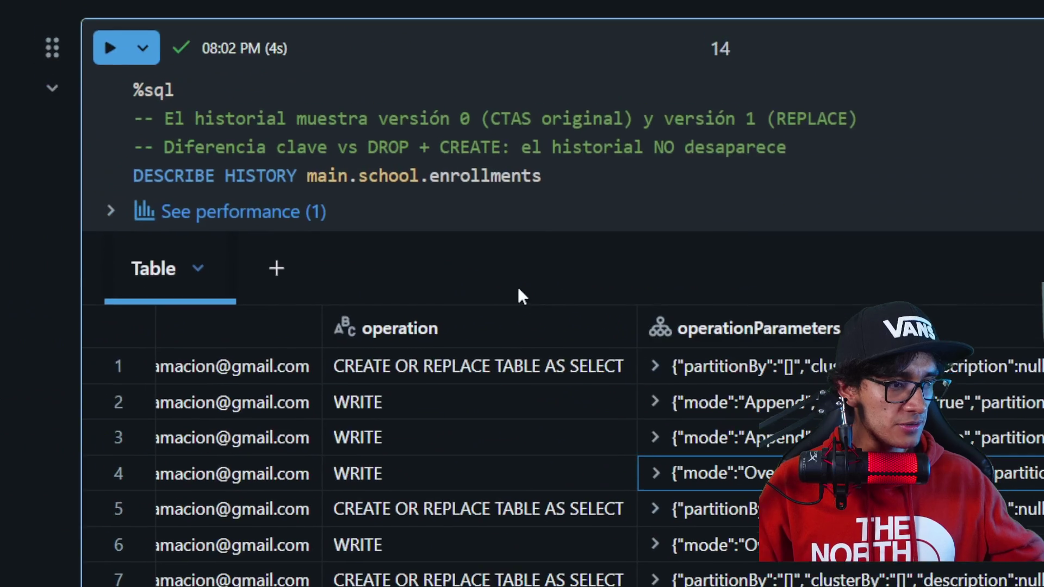
scroll(523, 294, up, 5)
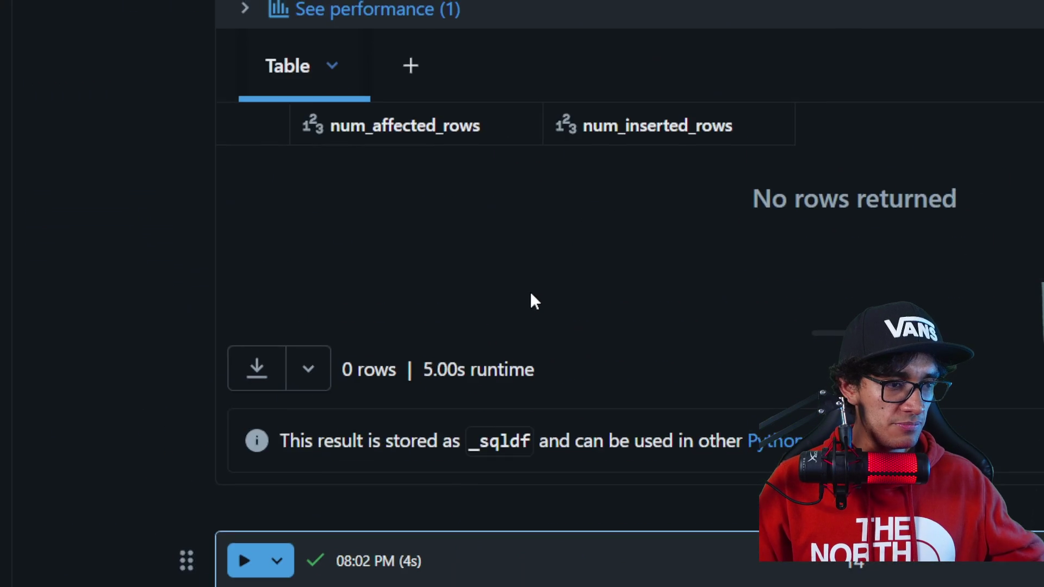
scroll(527, 294, up, 3)
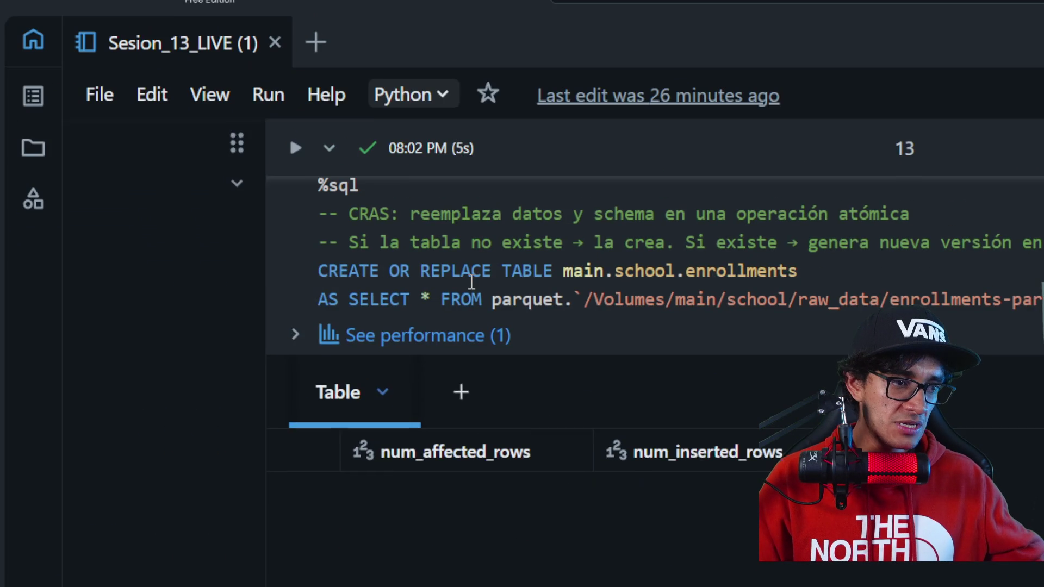
drag(369, 297, 554, 299)
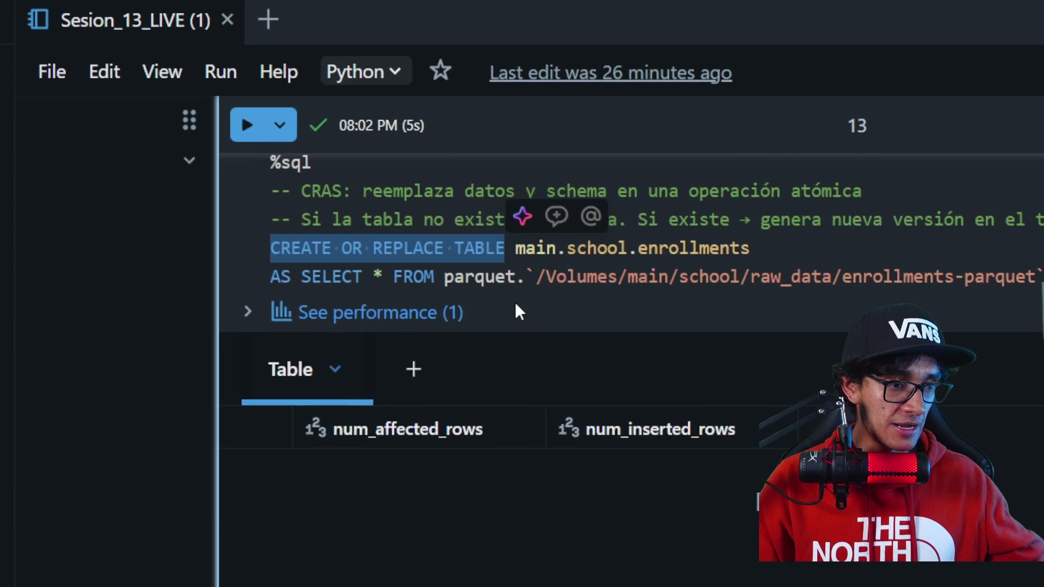
- Scroll past the Time Travel note down to the 1b. INSERT OVERWRITE section
scroll(544, 308, down, 2)
scroll(546, 310, down, 5)
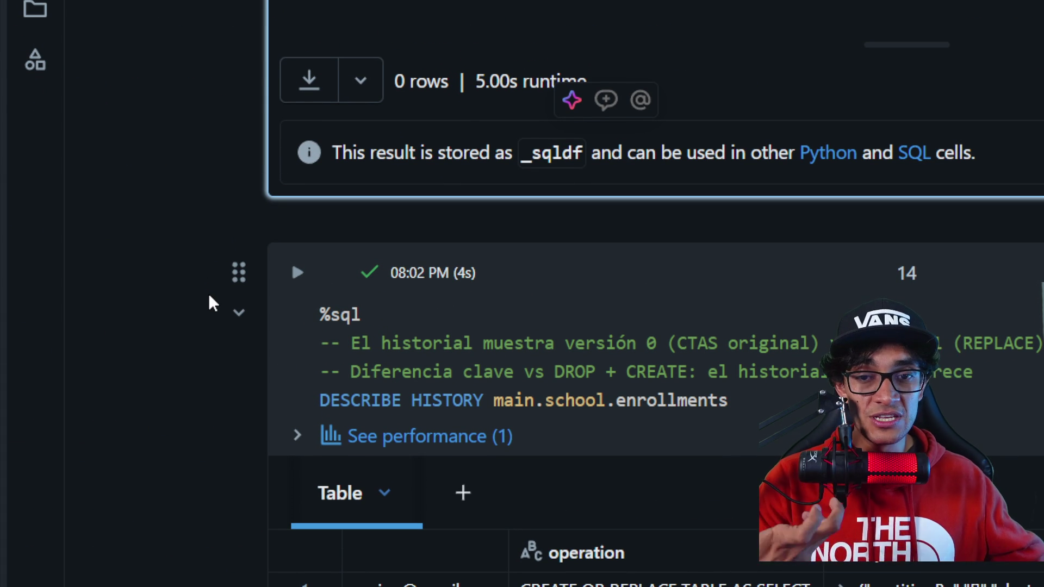
scroll(215, 299, down, 10)
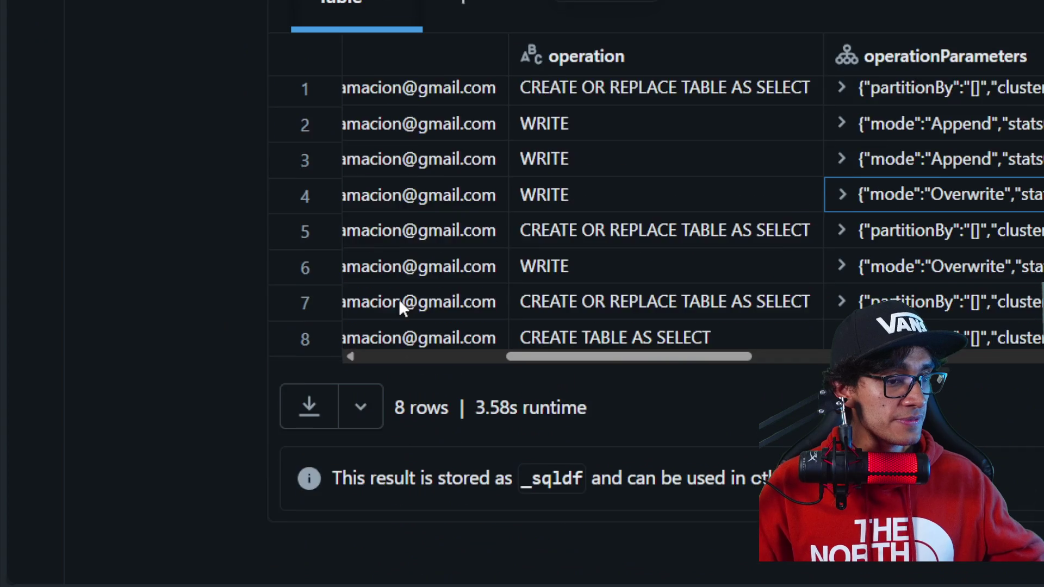
scroll(539, 320, down, 3)
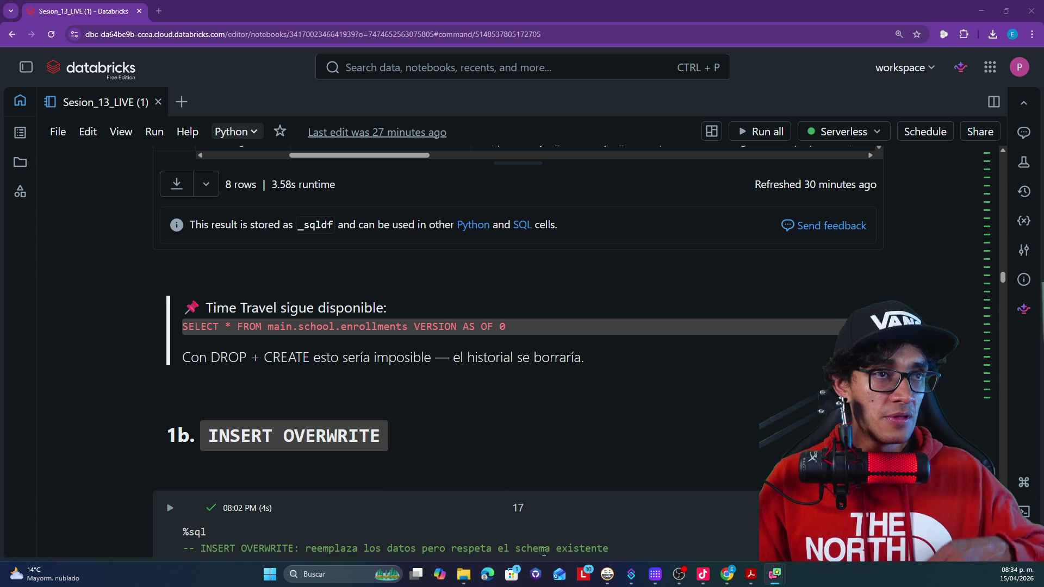
- Highlight INSERT OVERWRITE, the enrollments table name and the parquet source path in cell 17's query
scroll(65, 330, down, 4)
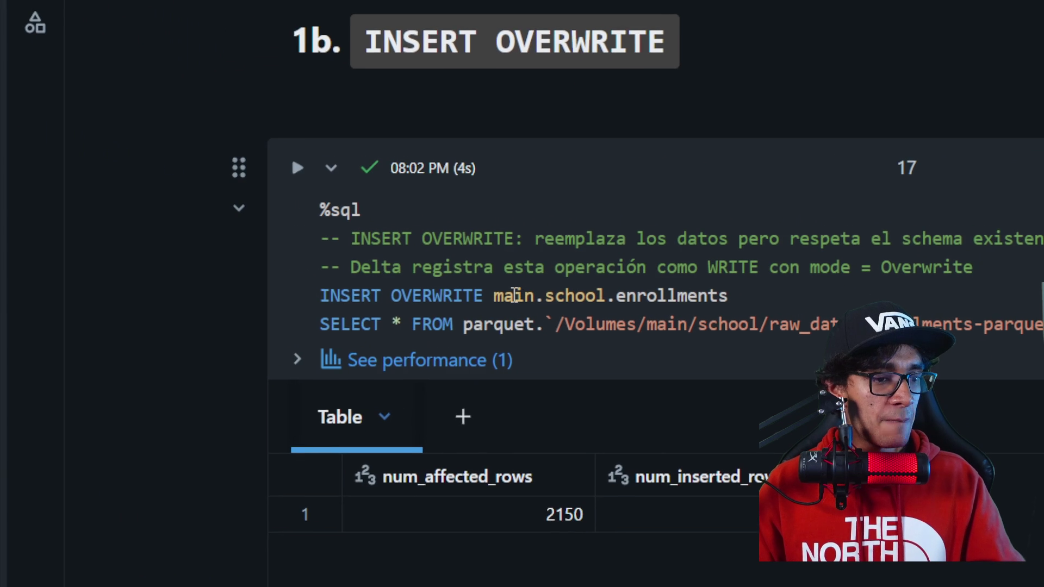
drag(320, 296, 373, 297)
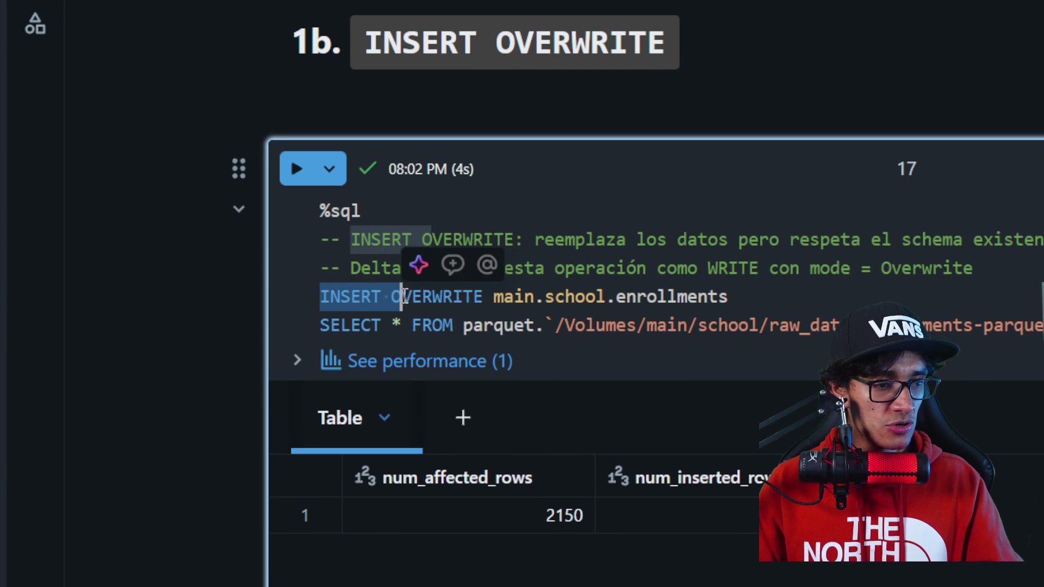
mouse_move(453, 297)
mouse_down()
mouse_move(727, 296)
mouse_move(493, 296)
mouse_move(587, 297)
mouse_up()
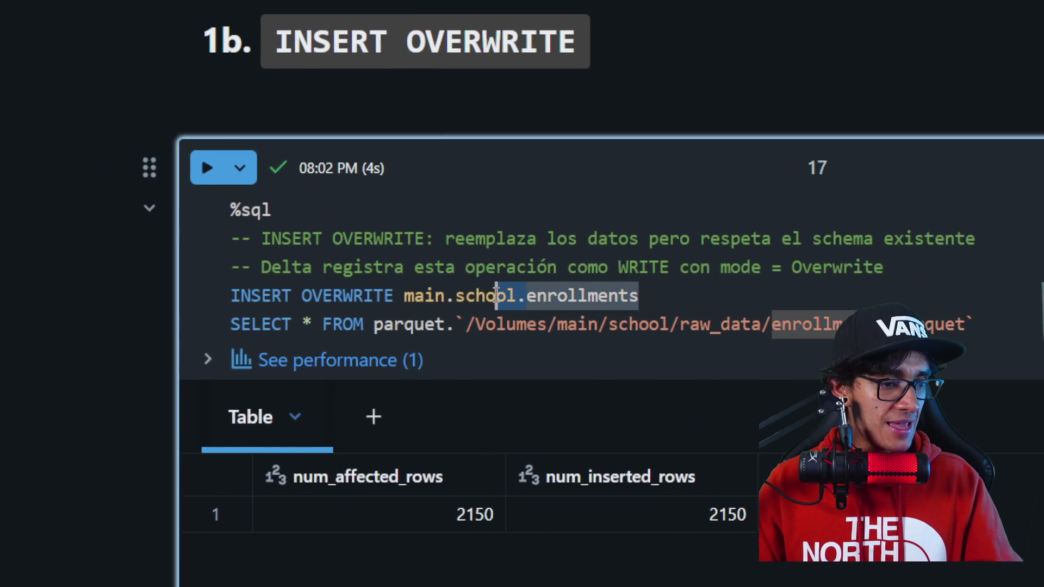
drag(496, 297, 476, 296)
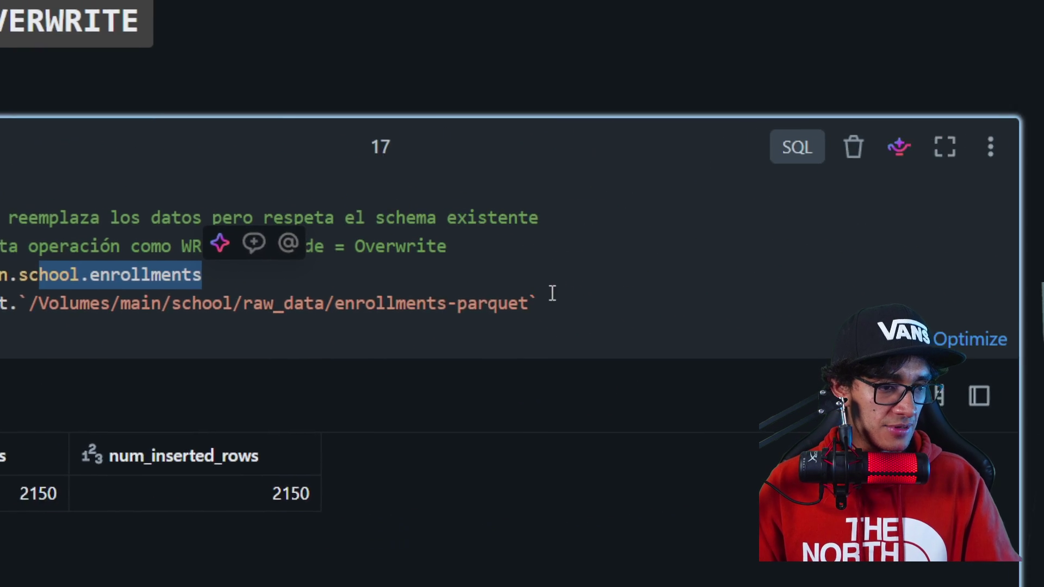
drag(818, 307, 95, 307)
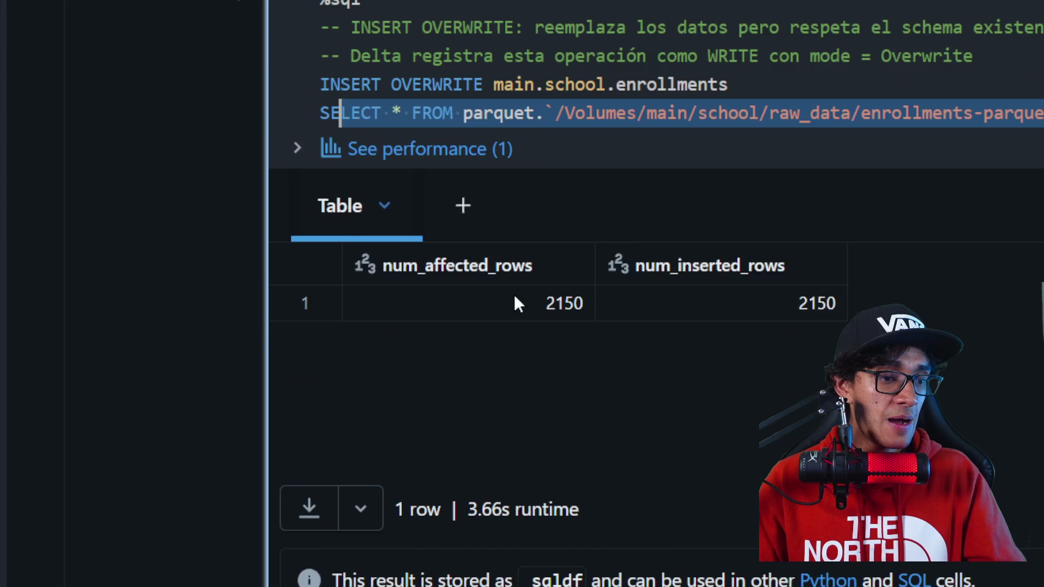
scroll(514, 303, down, 5)
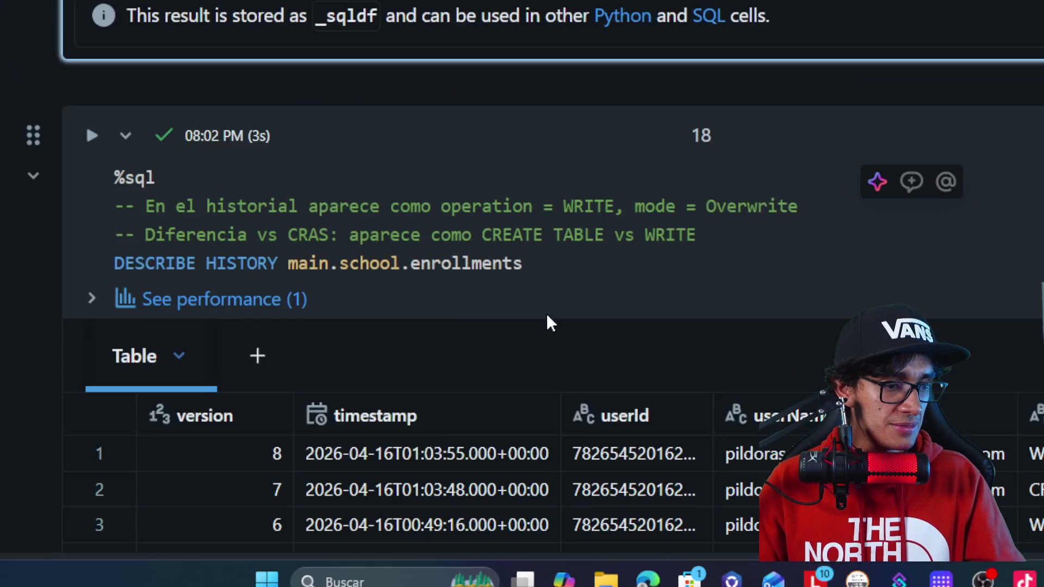
- Scroll cell 18's history table right to show the WRITE operation with mode Overwrite
scroll(553, 424, up, 1)
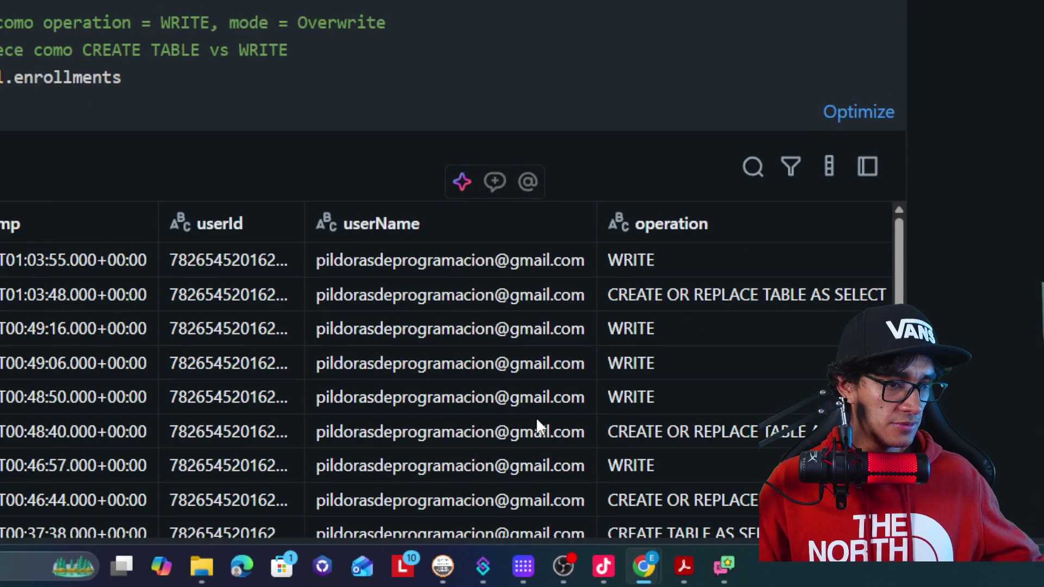
scroll(952, 407, up, 5)
scroll(781, 376, up, 3)
scroll(781, 376, down, 8)
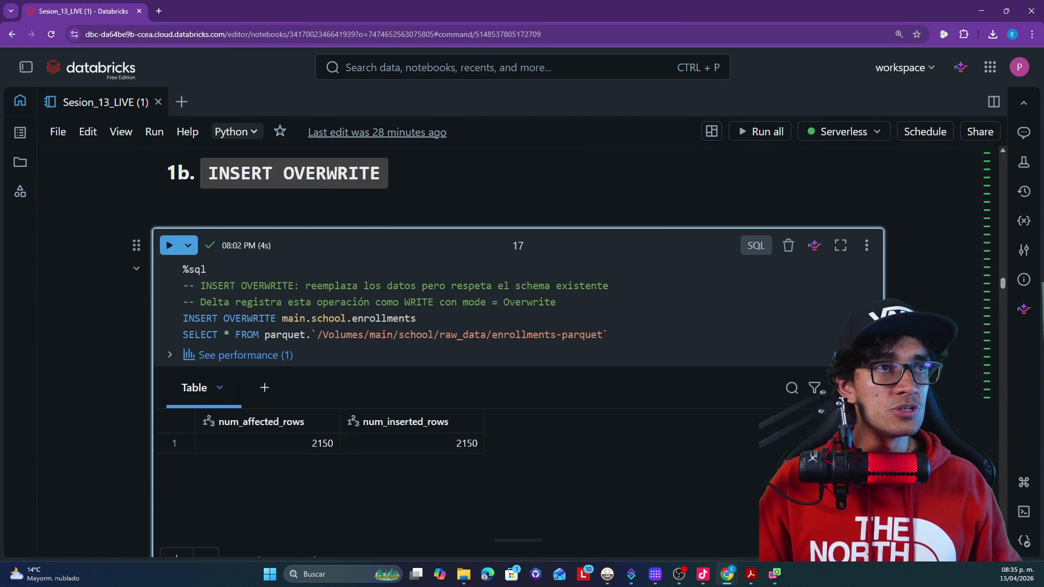
scroll(780, 434, down, 1)
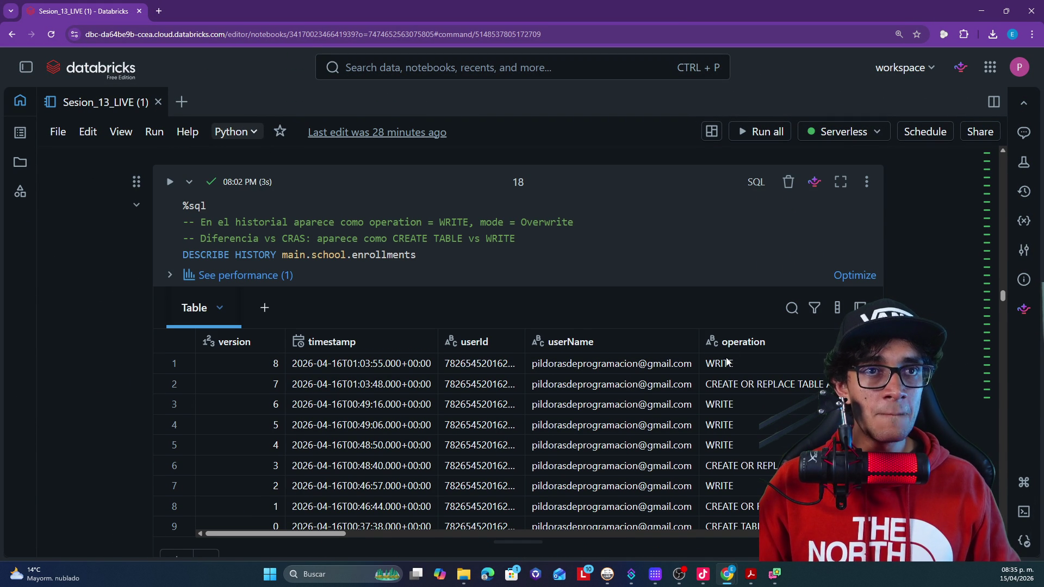
drag(333, 537, 420, 536)
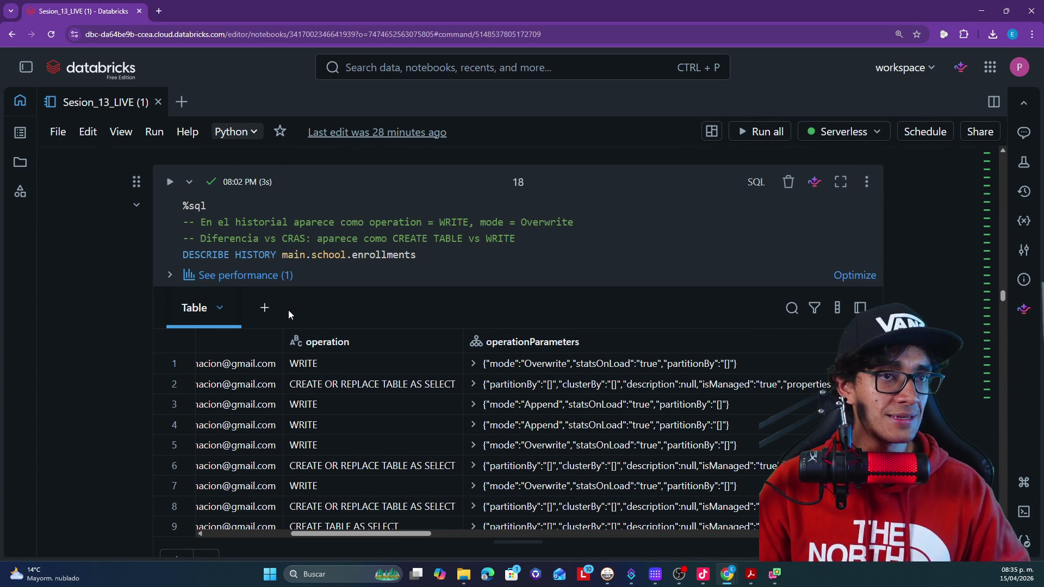
scroll(73, 310, down, 4)
scroll(78, 309, down, 2)
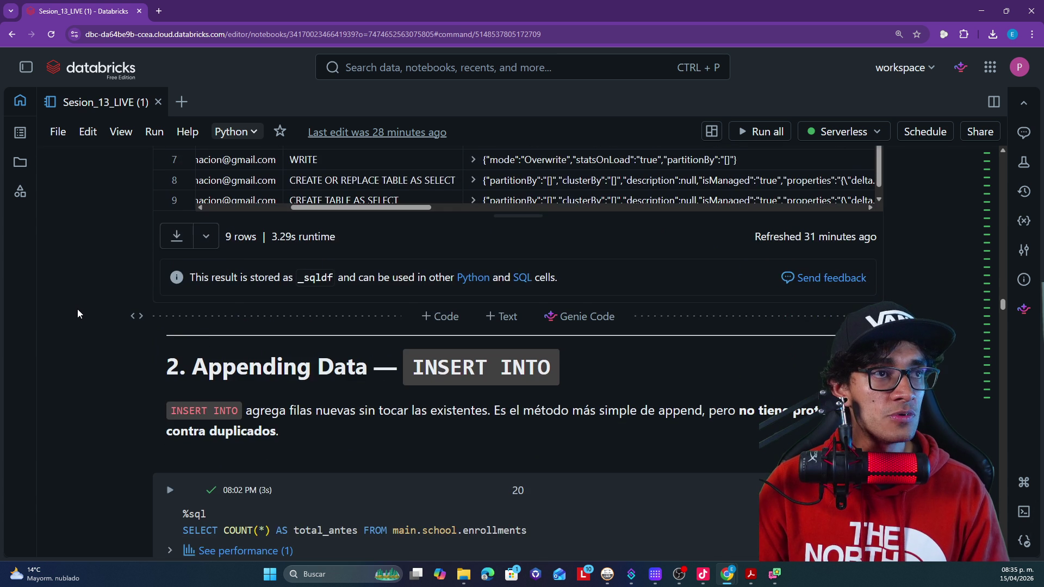
scroll(78, 309, down, 2)
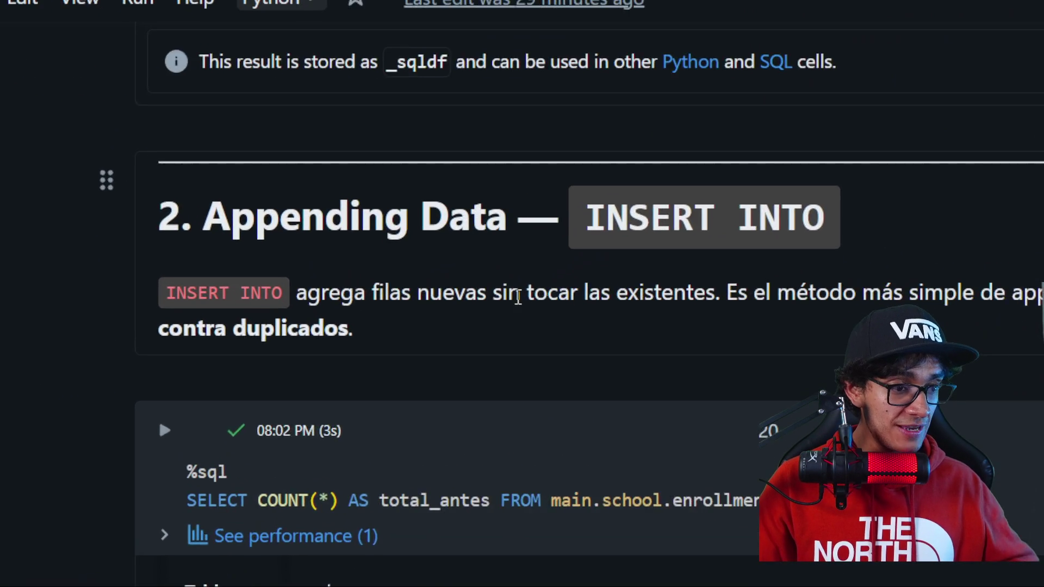
drag(447, 302, 592, 304)
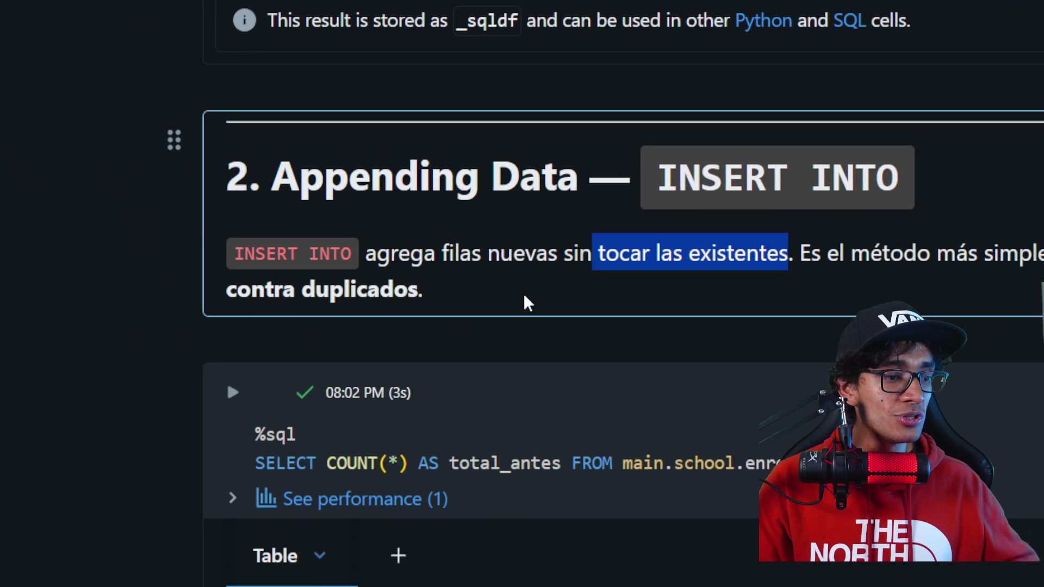
mouse_move(532, 300)
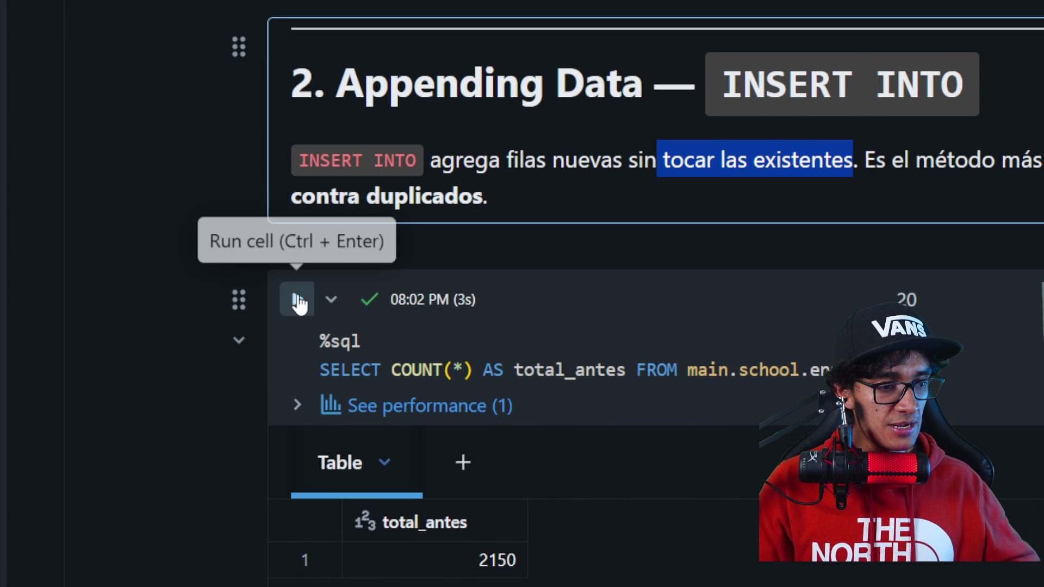
- Rerun the total_antes count (4250) and append the parquet records into enrollments twice
click(302, 277)
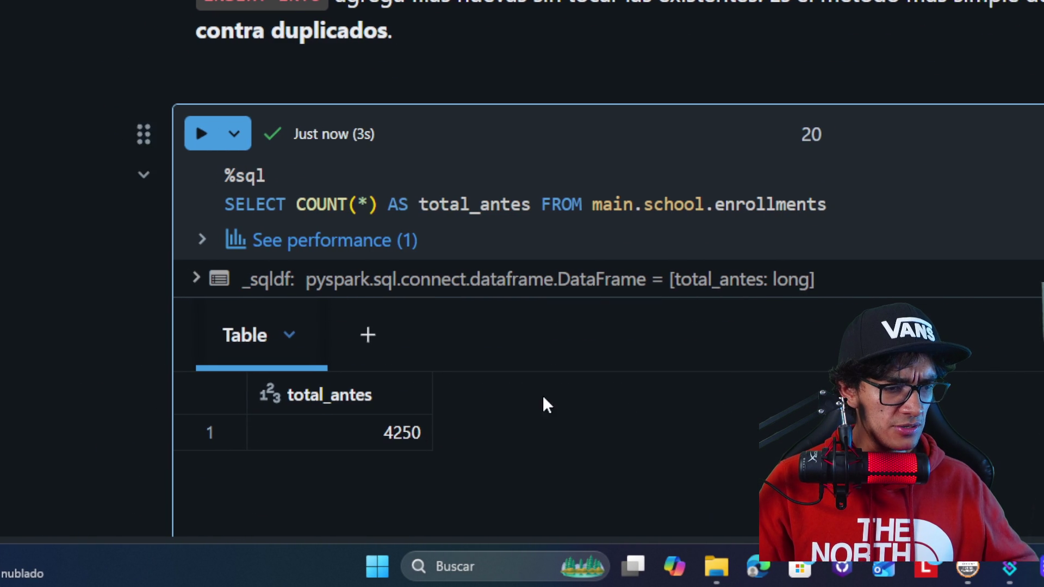
scroll(564, 401, down, 8)
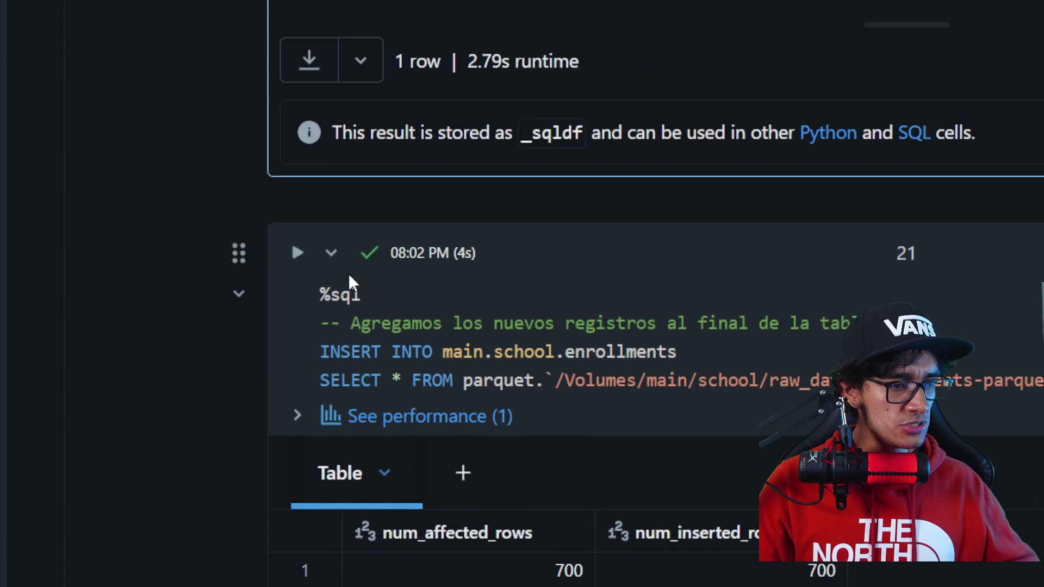
click(297, 228)
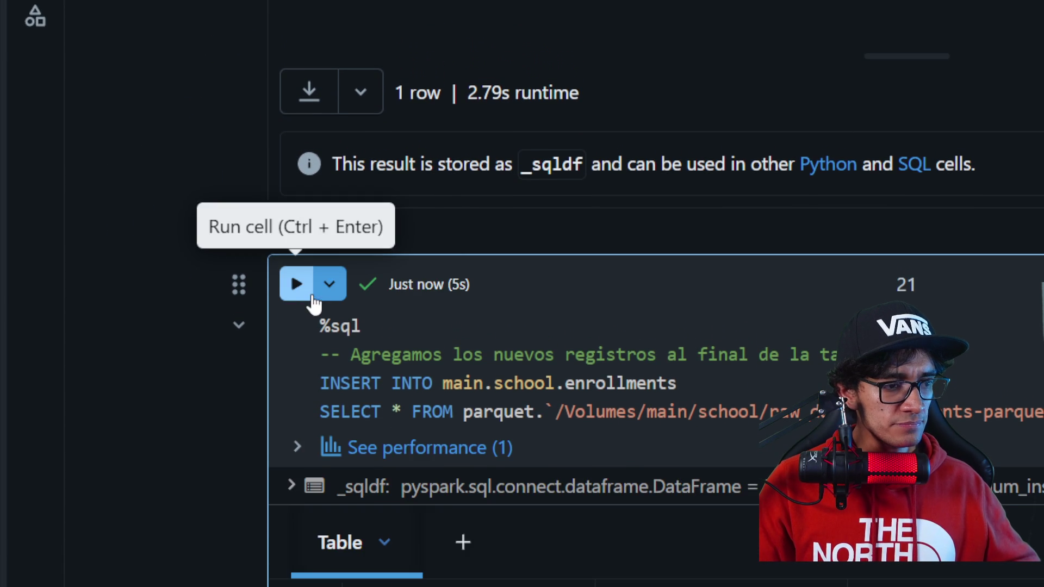
click(299, 297)
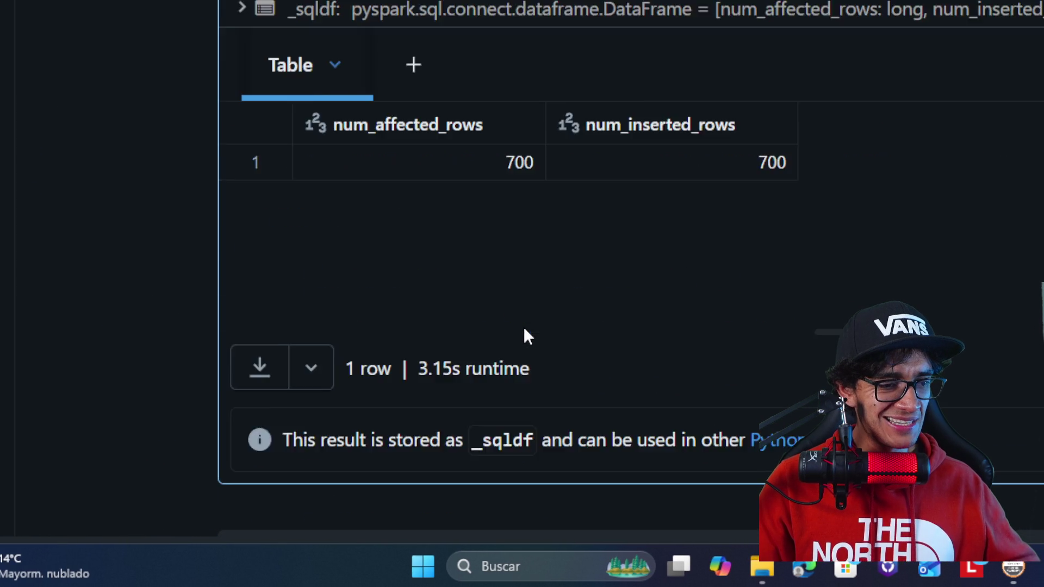
- Run the total_despues COUNT(*) query, showing main.school.enrollments at 5650 rows
scroll(532, 326, down, 5)
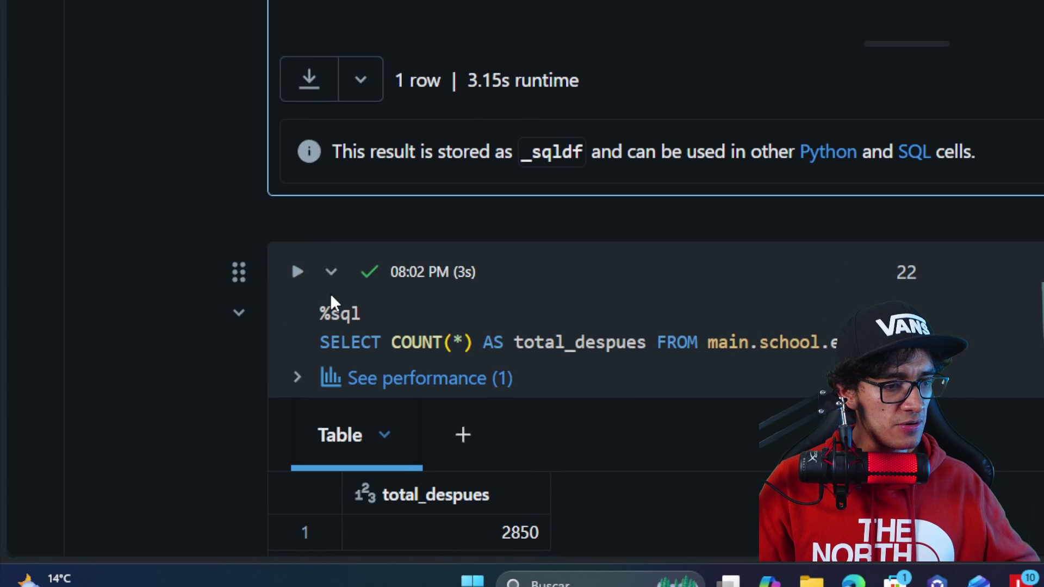
click(298, 273)
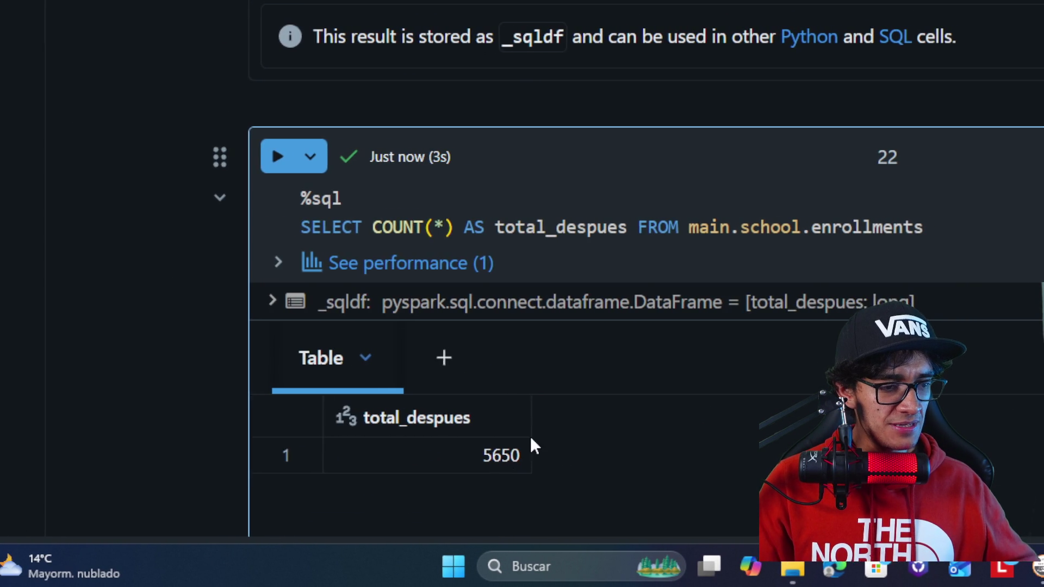
scroll(494, 299, up, 10)
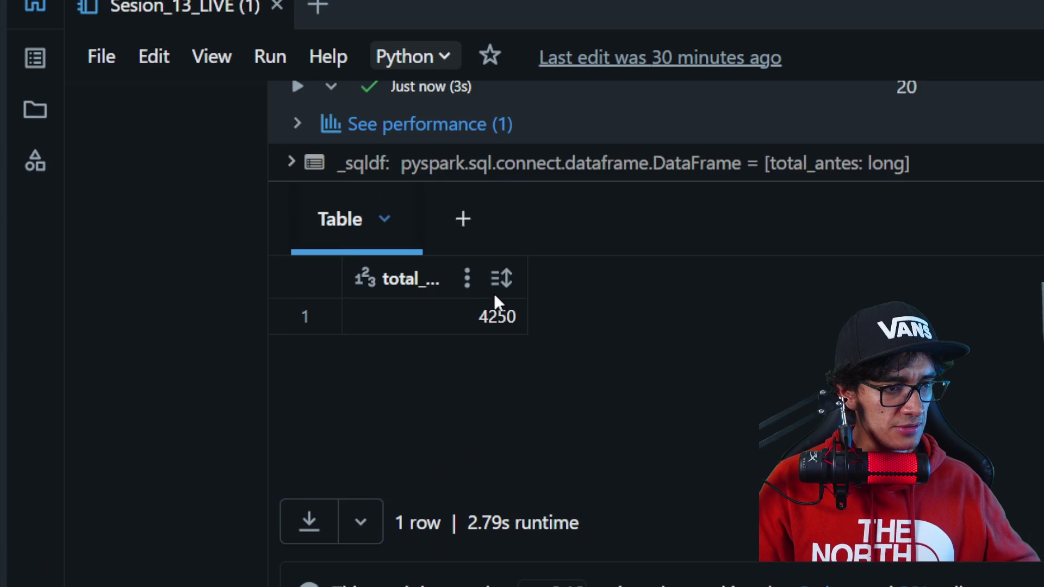
scroll(501, 298, down, 5)
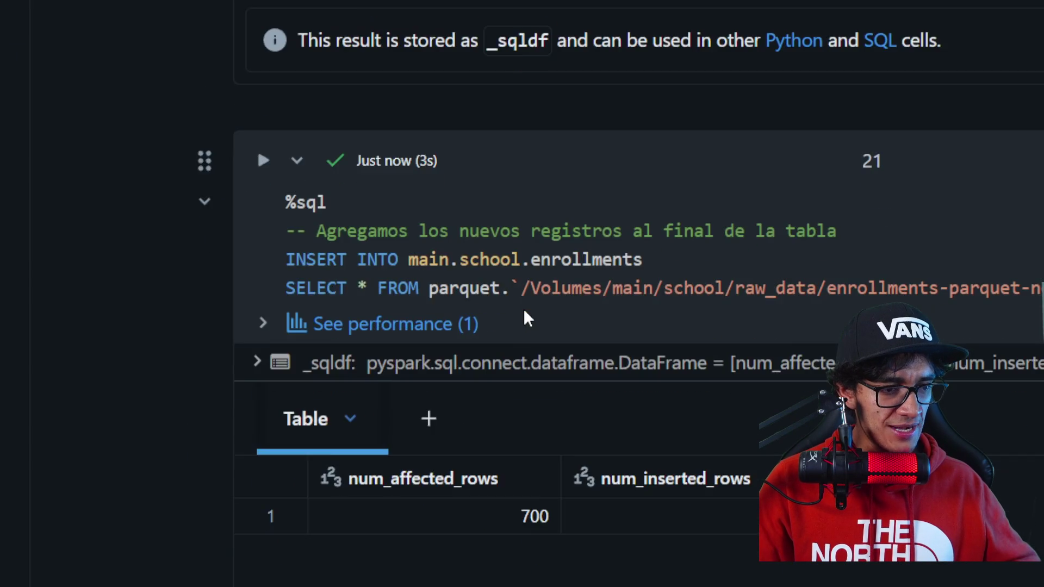
scroll(523, 301, down, 6)
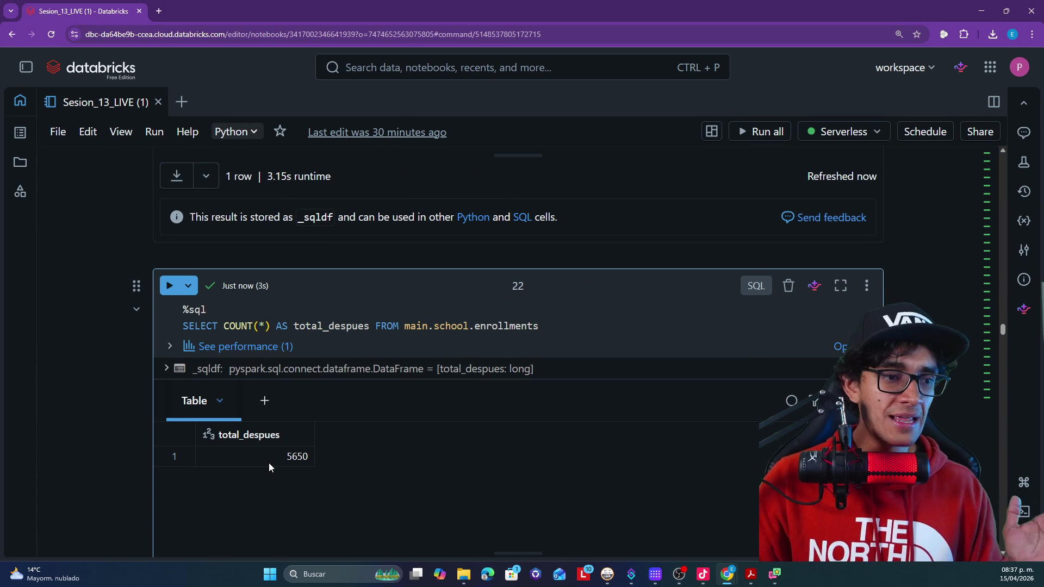
- Scroll past the duplicate-count cell to the MERGE INTO section explaining WHEN MATCHED and NOT MATCHED actions
scroll(122, 374, down, 5)
scroll(123, 375, down, 10)
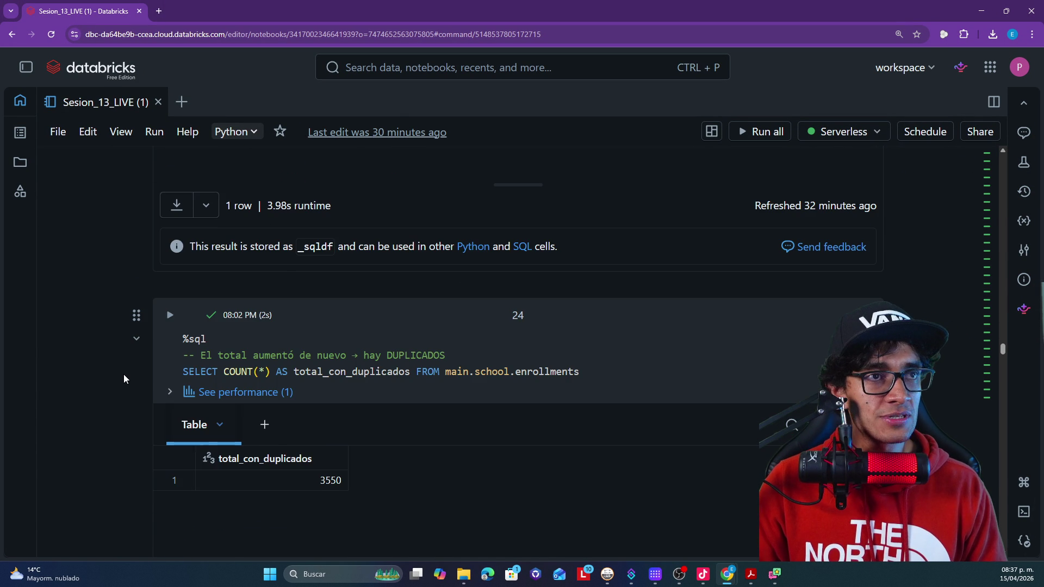
scroll(123, 374, down, 8)
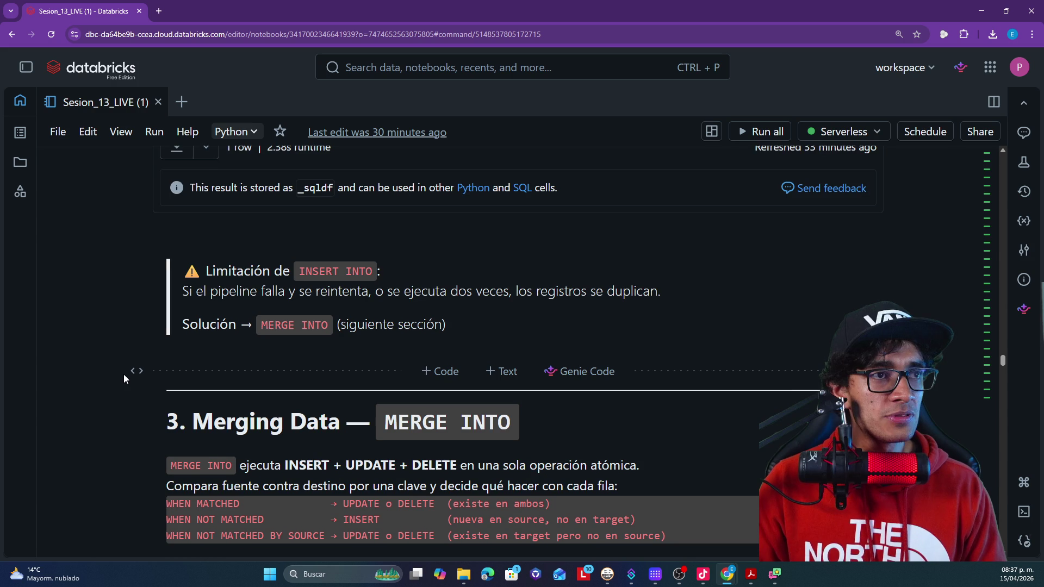
scroll(124, 379, down, 1)
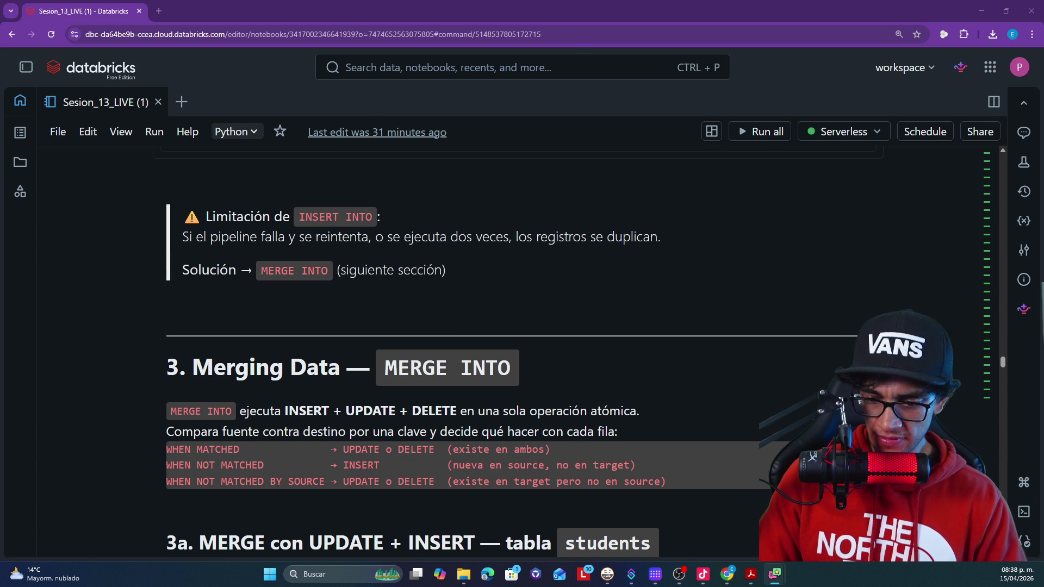
key(super+d)
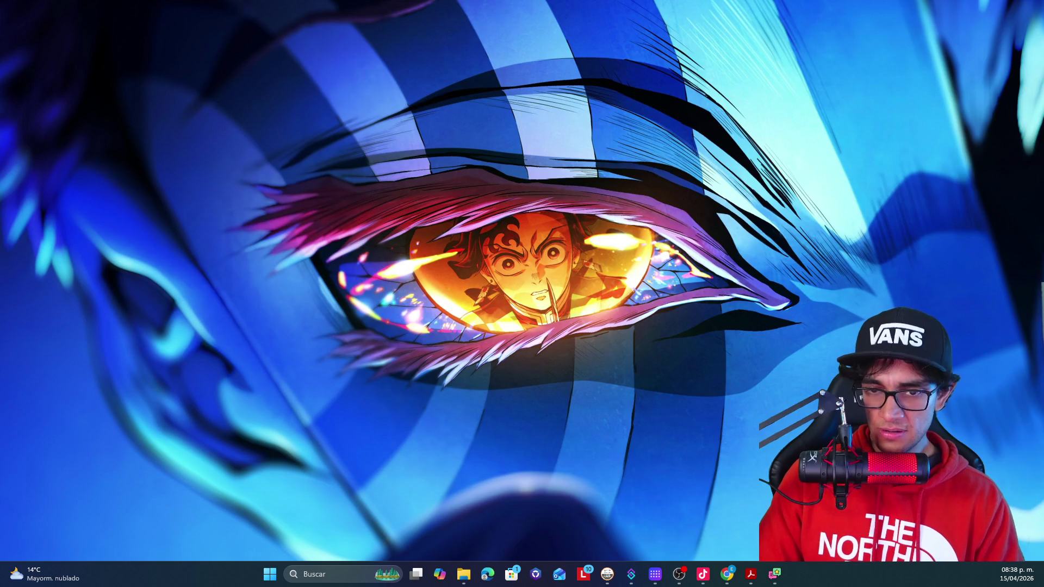
key(super+d)
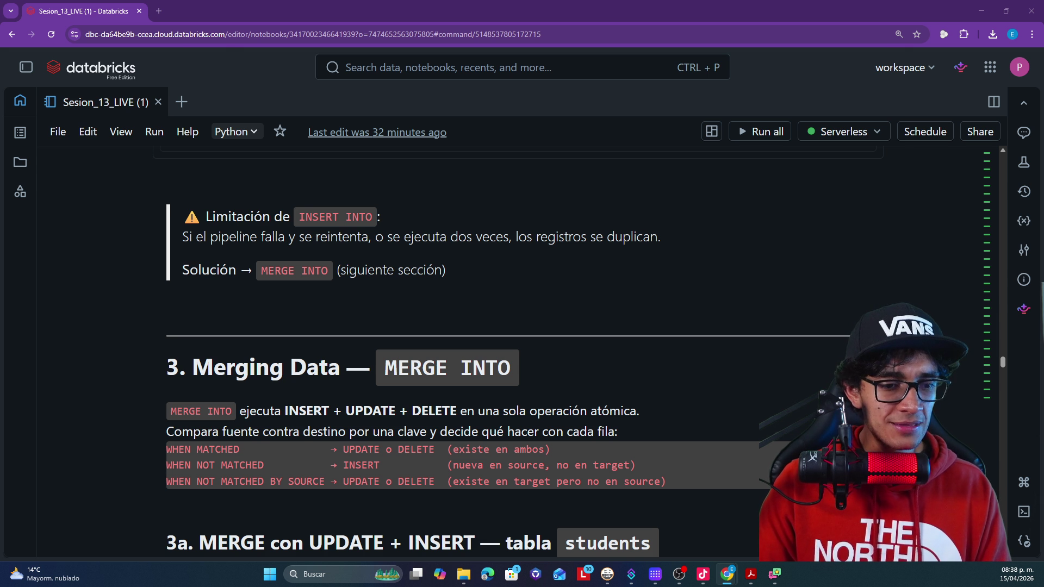
- Switch to Adobe Acrobat and scroll to the '¿Qué es un MERGE query?' slide
key(alt+Tab)
scroll(432, 375, down, 5)
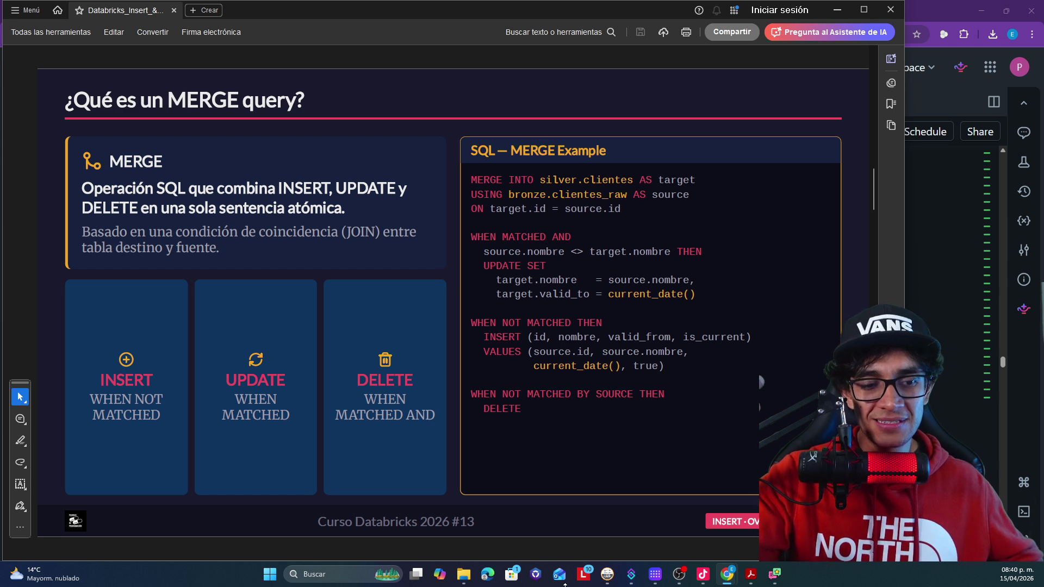
double_click(534, 196)
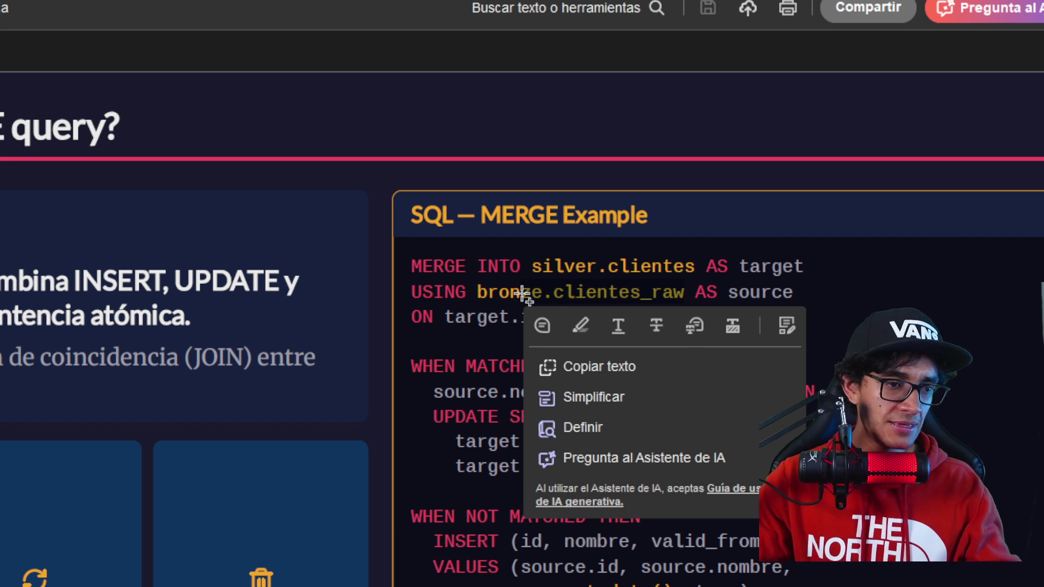
click(549, 294)
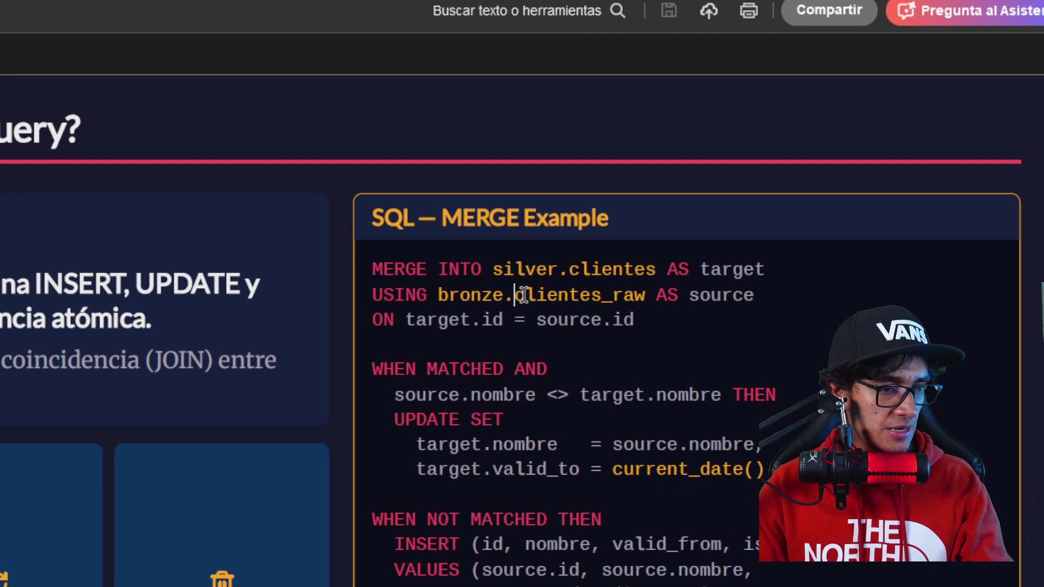
drag(438, 295, 526, 294)
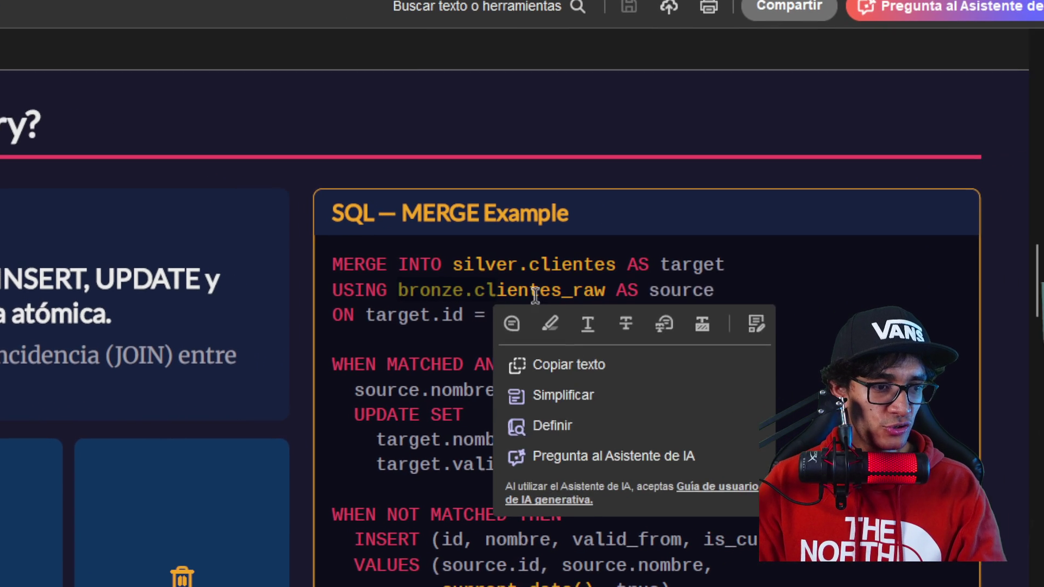
double_click(578, 298)
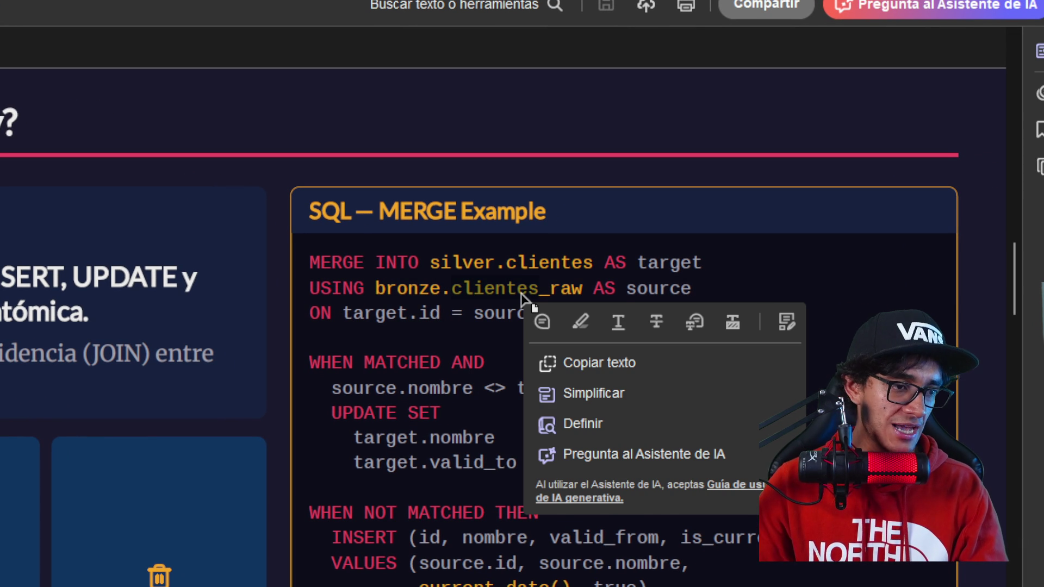
click(521, 298)
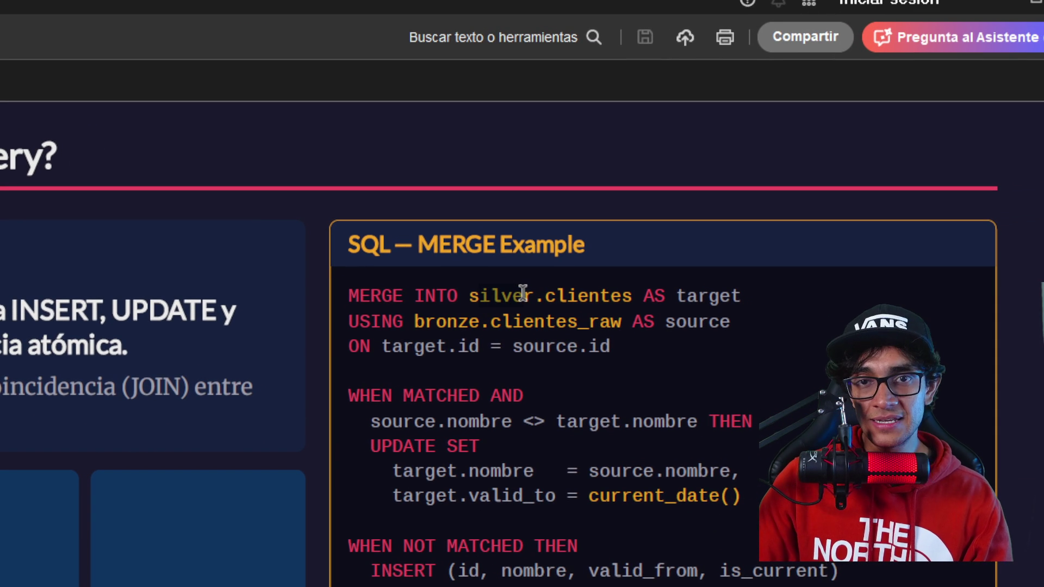
double_click(522, 294)
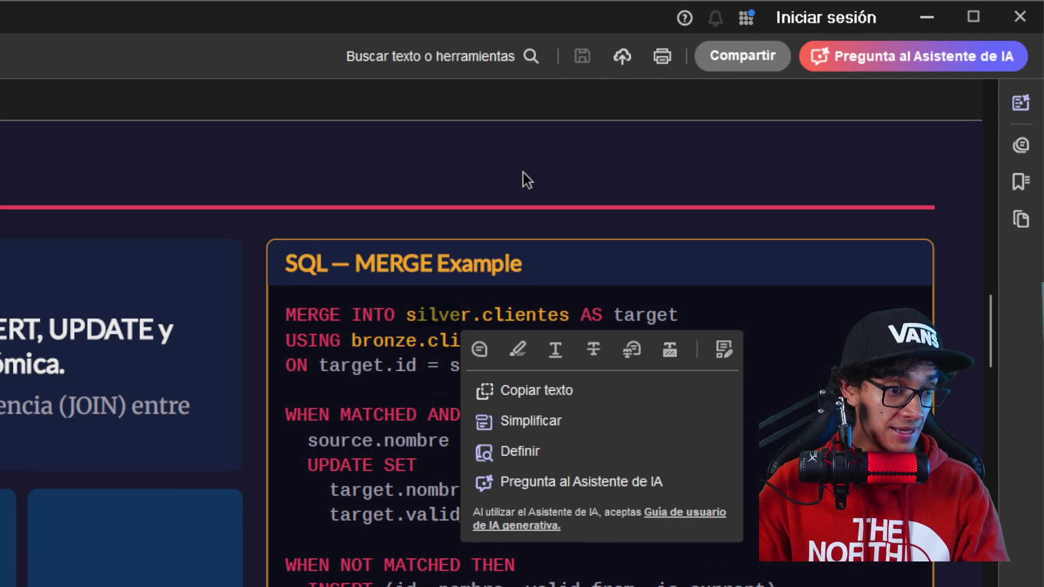
click(524, 313)
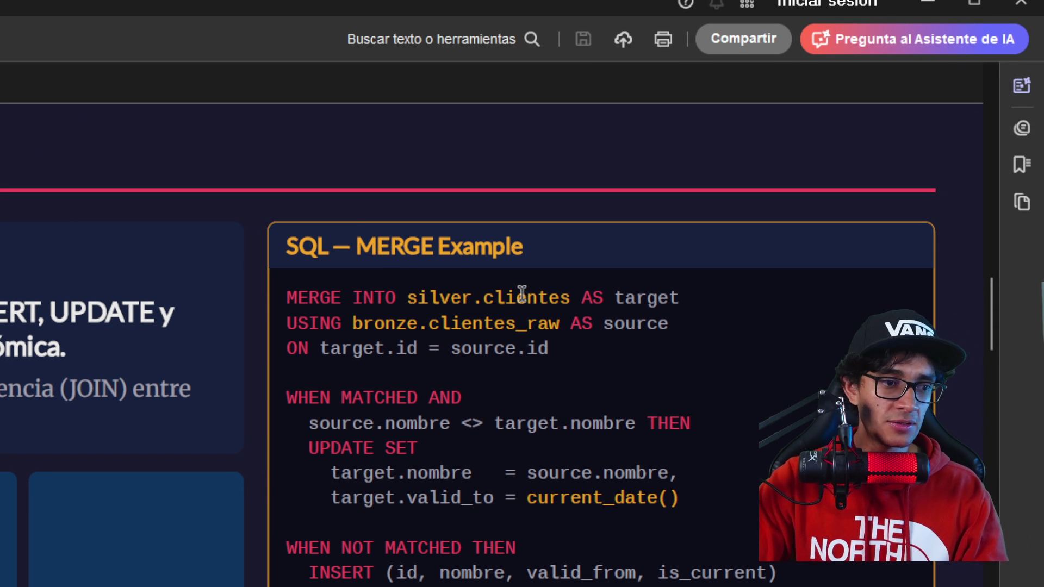
key(End)
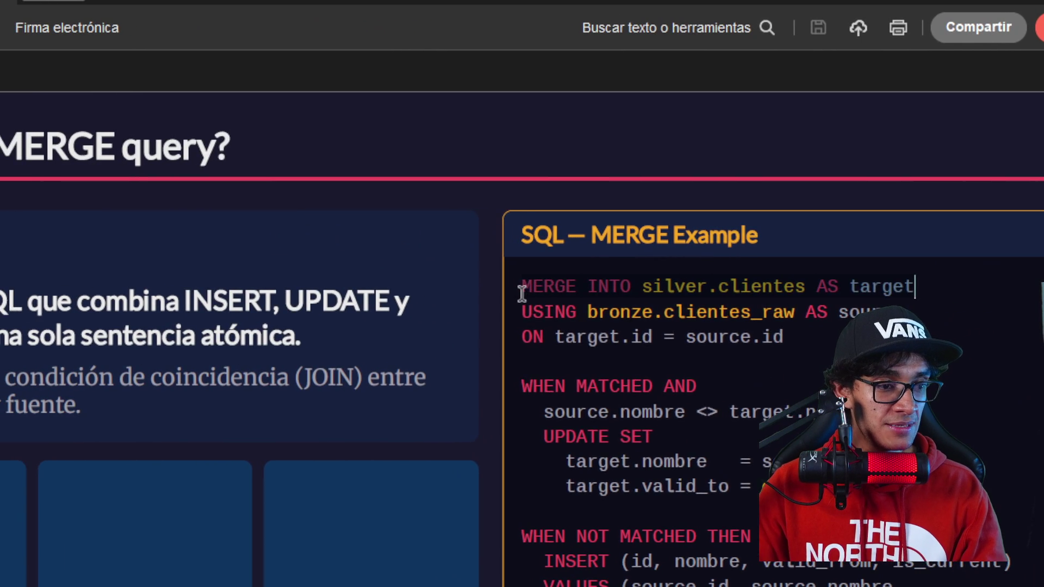
drag(522, 293, 523, 297)
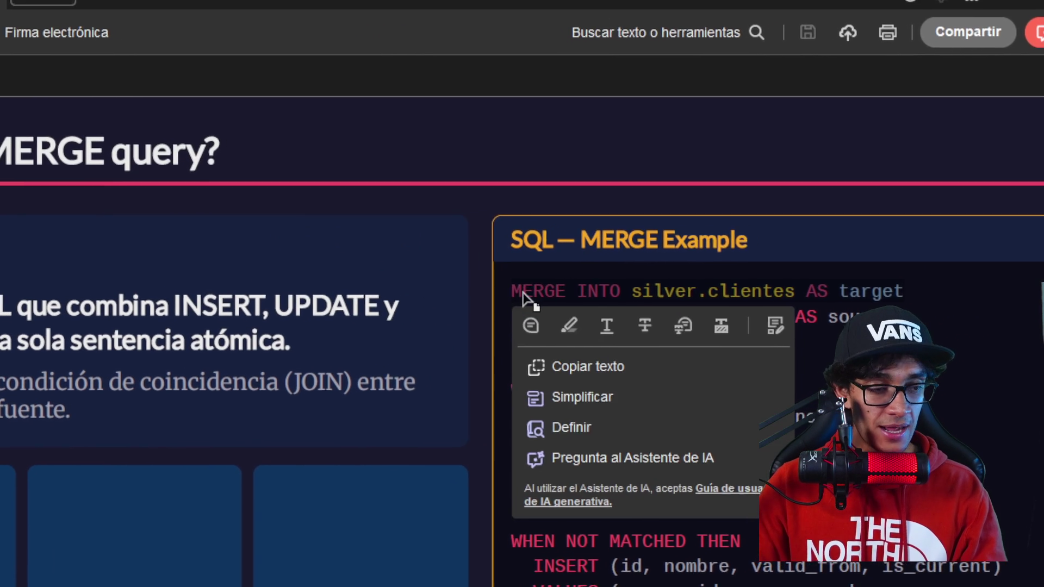
click(523, 295)
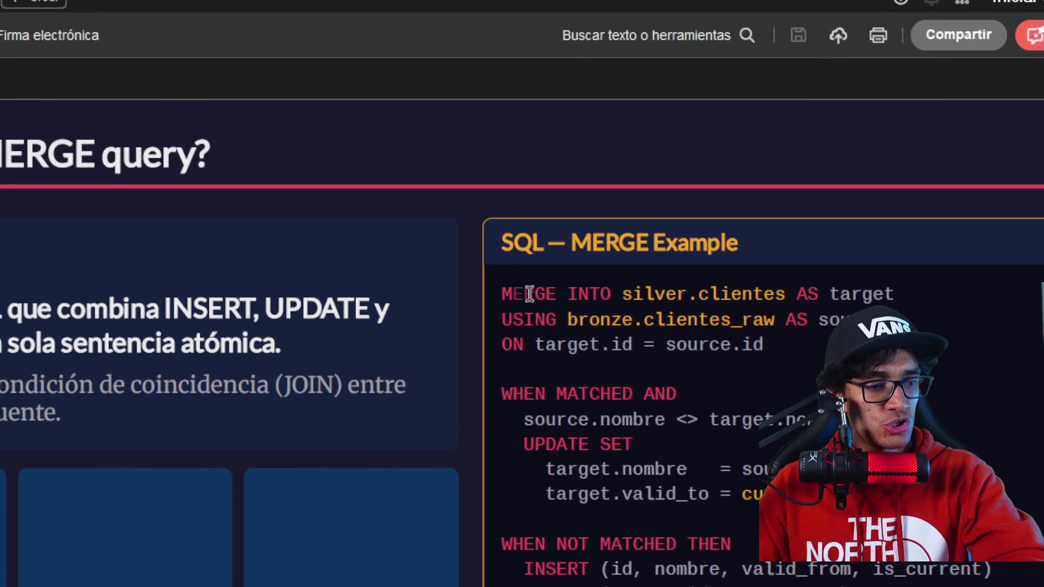
drag(518, 296, 535, 270)
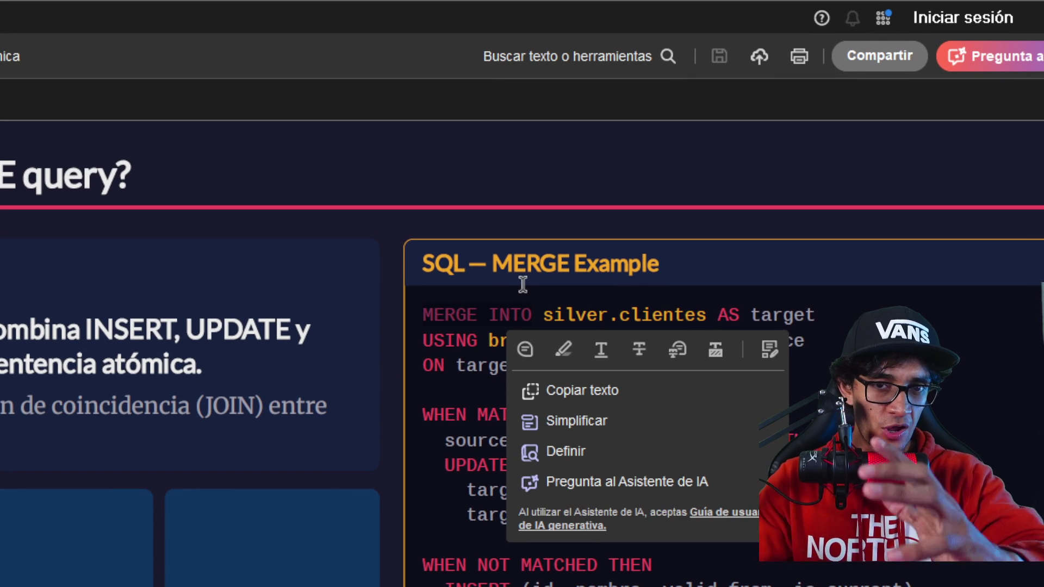
click(523, 296)
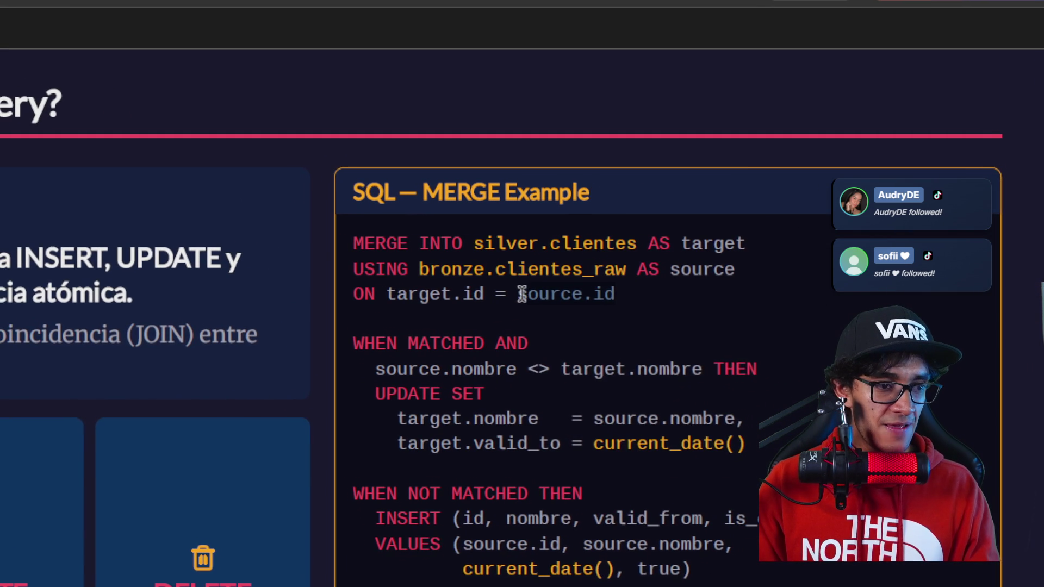
double_click(521, 293)
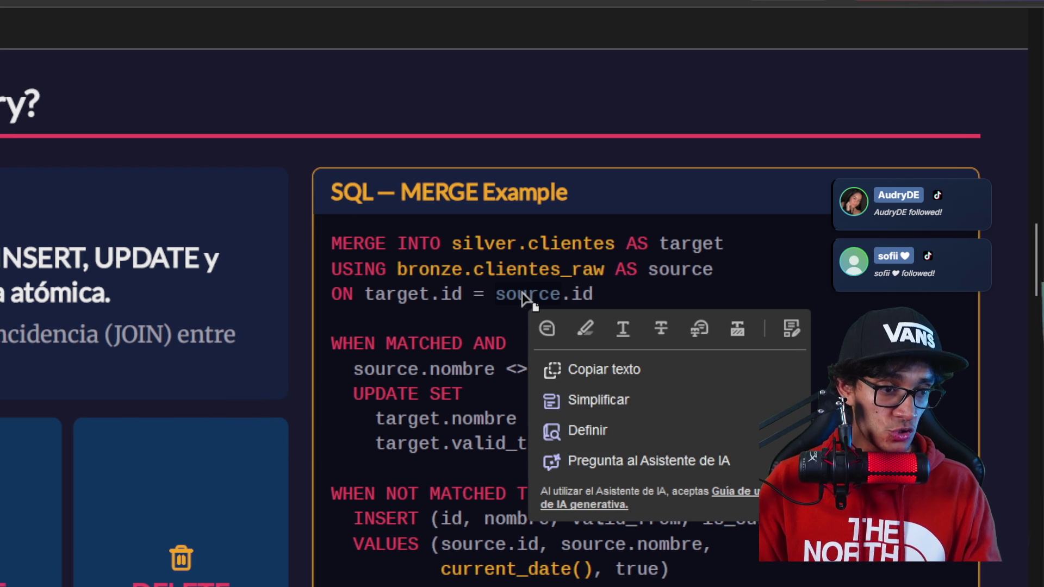
click(522, 296)
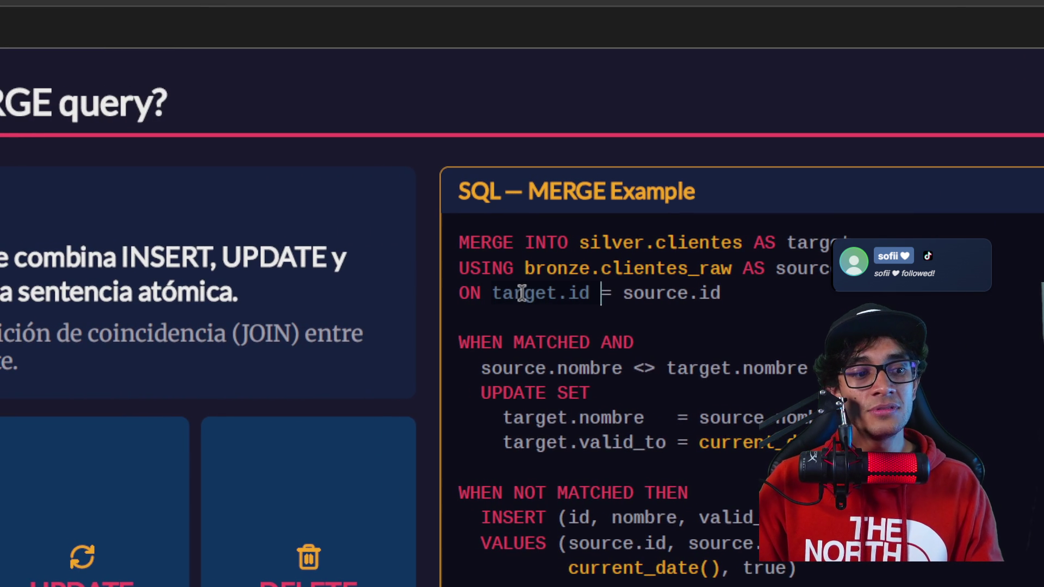
double_click(522, 297)
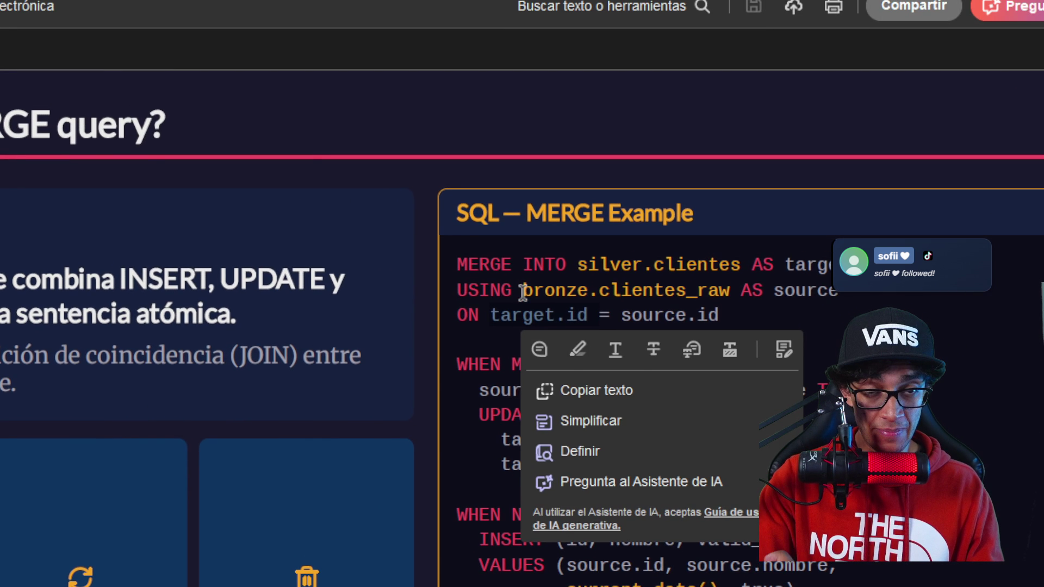
click(522, 293)
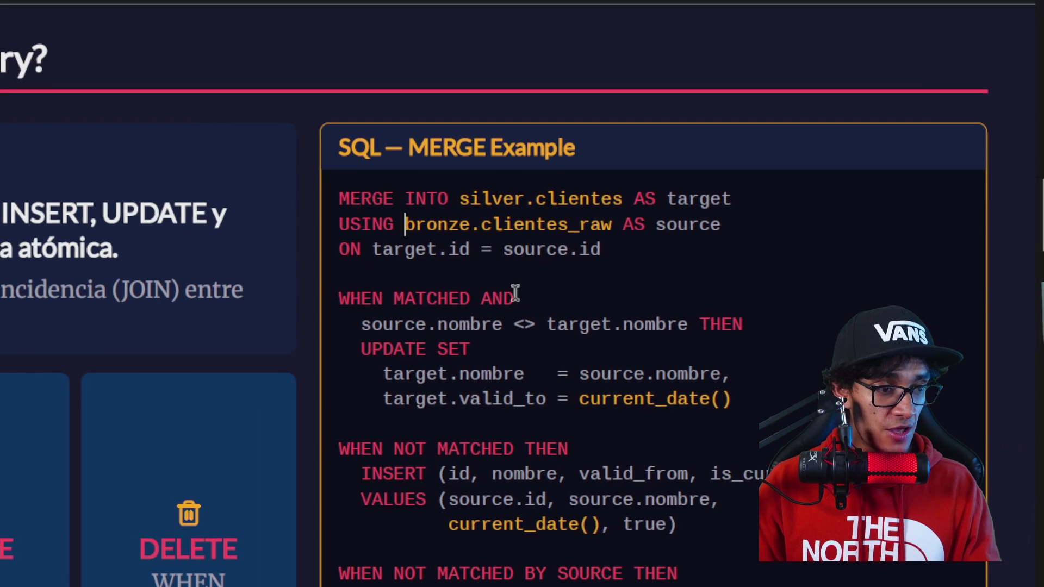
double_click(526, 295)
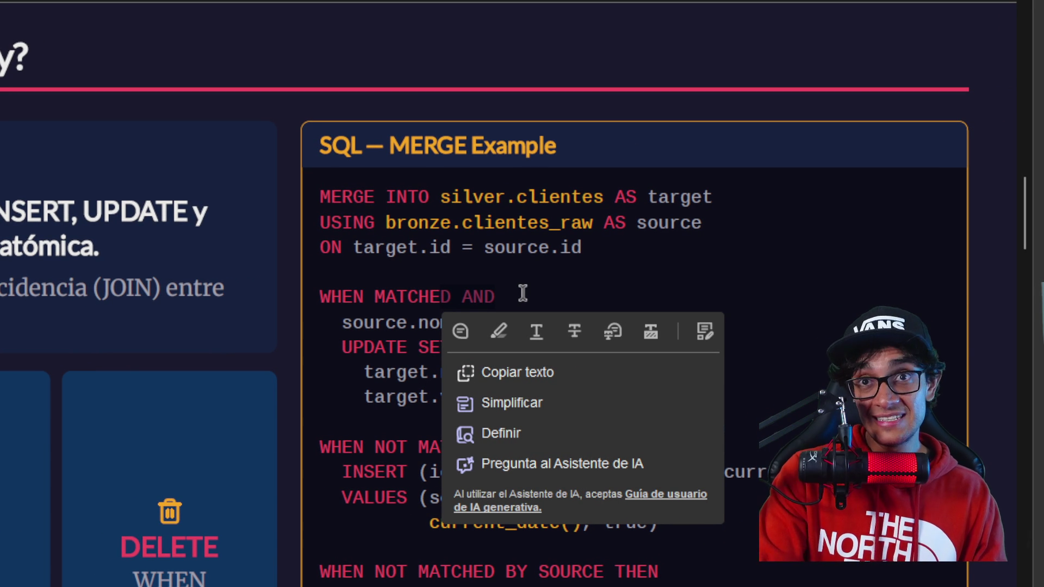
click(523, 294)
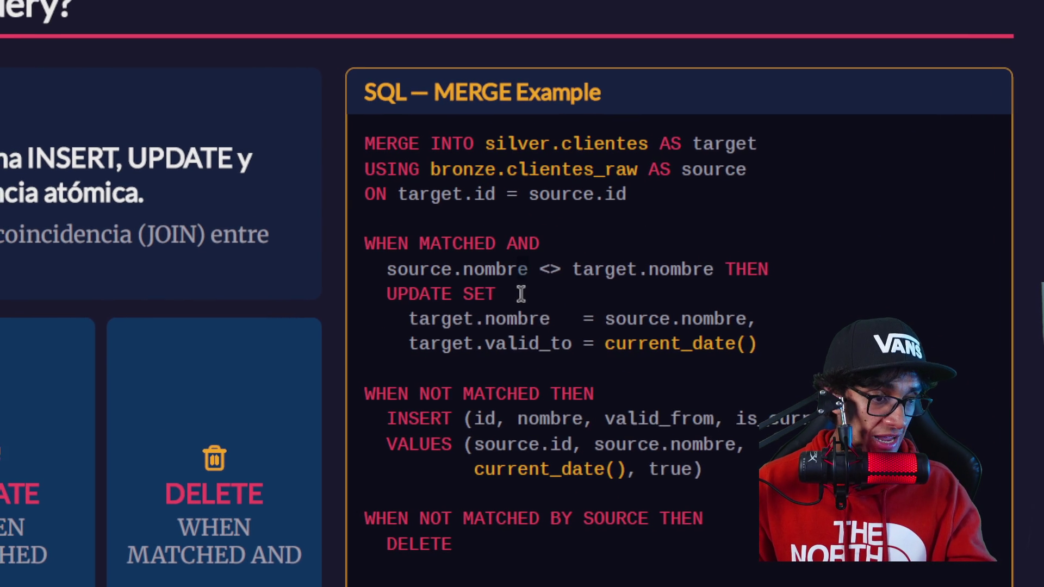
right_click(517, 292)
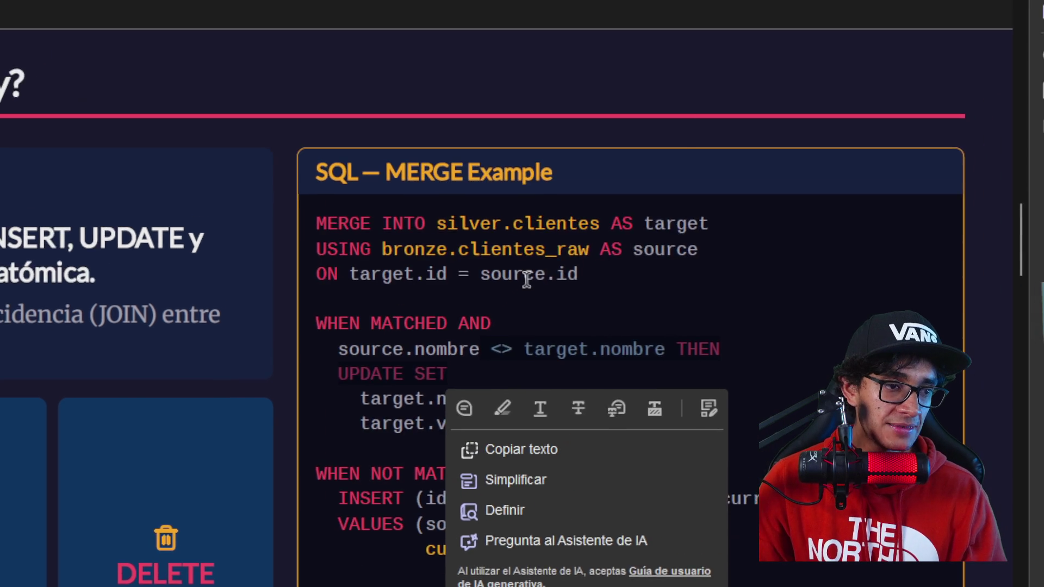
click(617, 146)
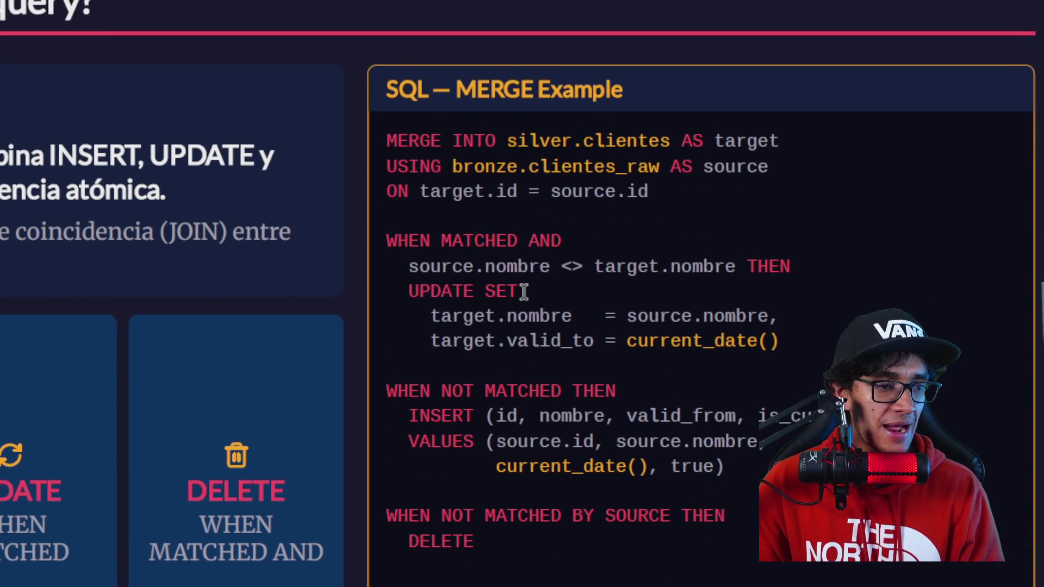
right_click(430, 280)
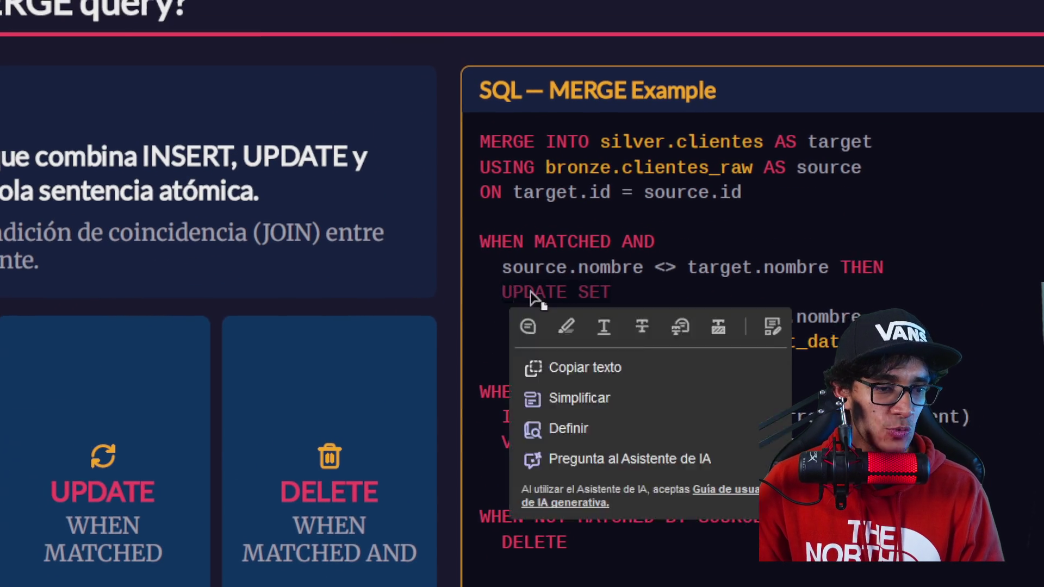
click(525, 296)
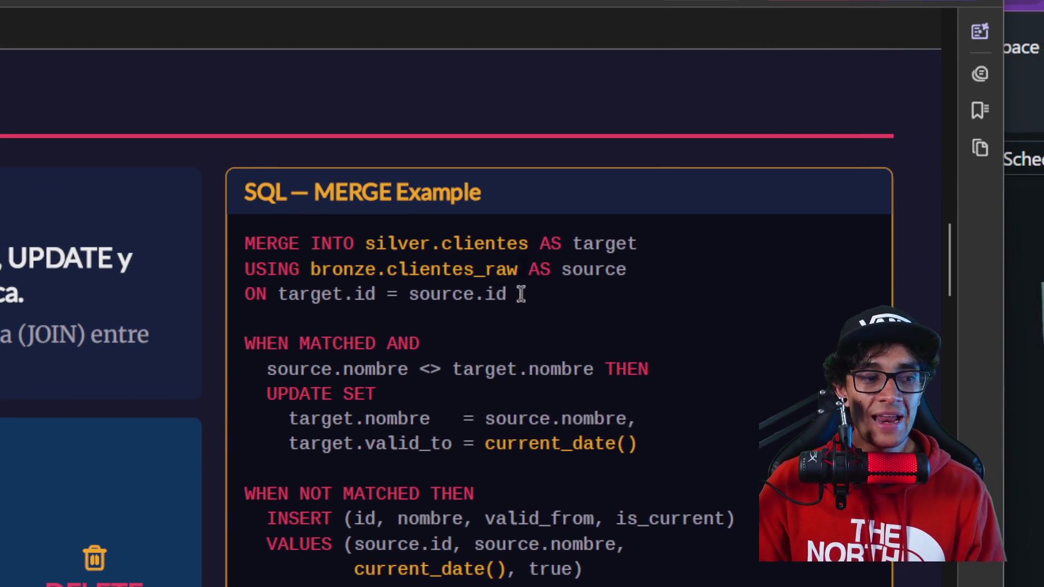
right_click(521, 294)
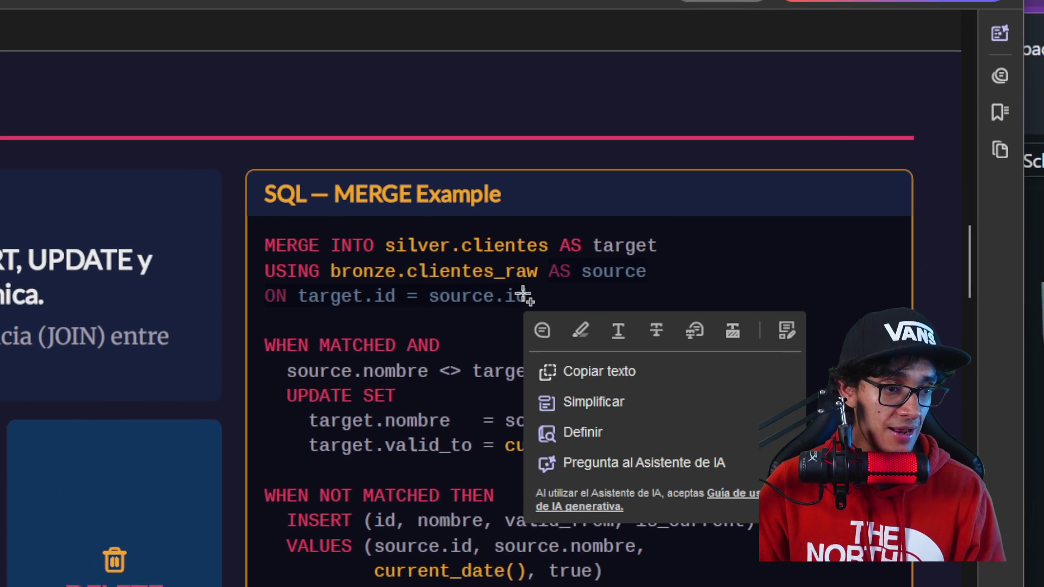
click(522, 295)
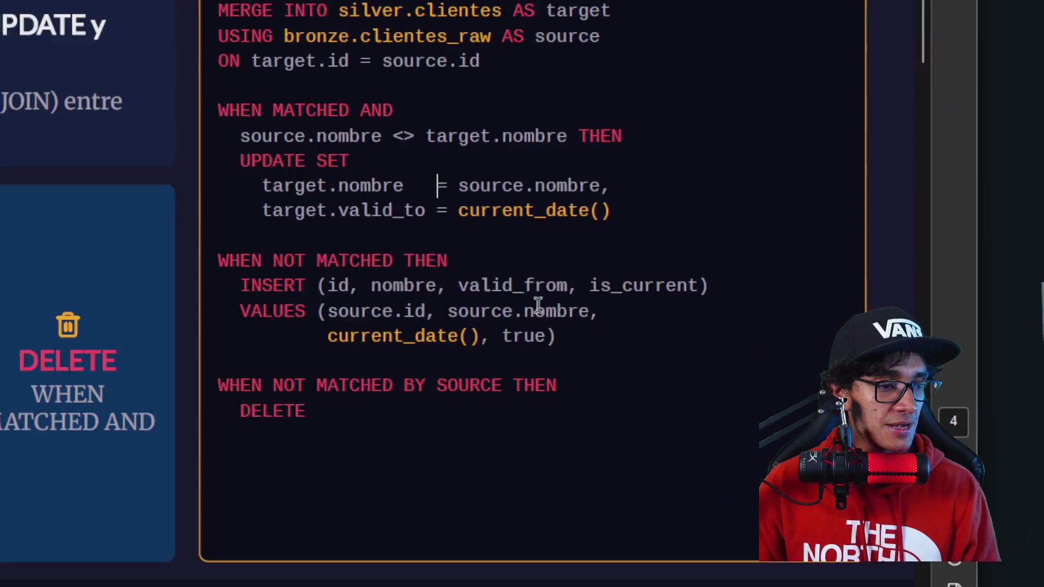
right_click(522, 299)
click(519, 294)
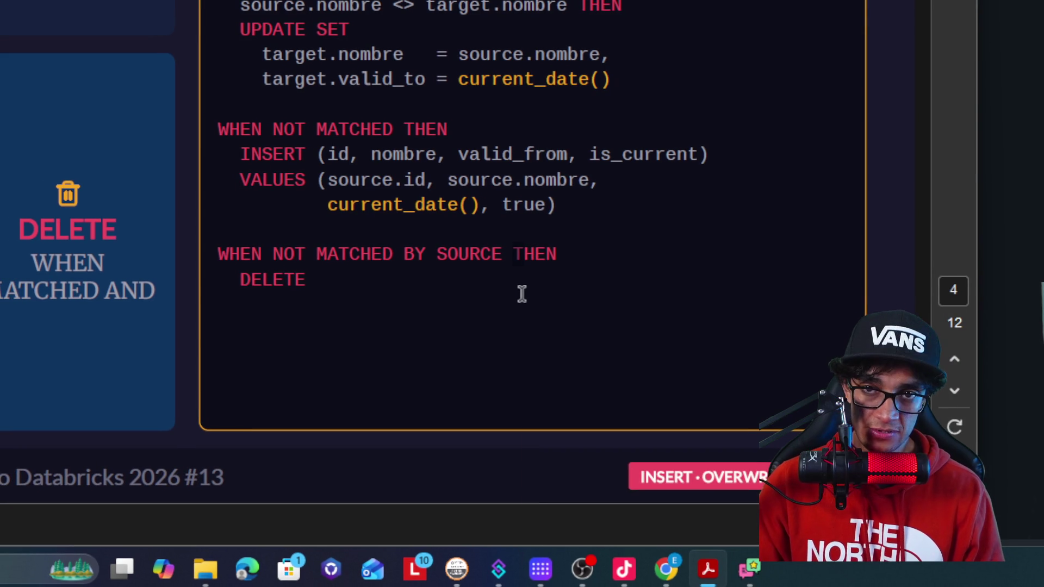
right_click(522, 294)
click(521, 294)
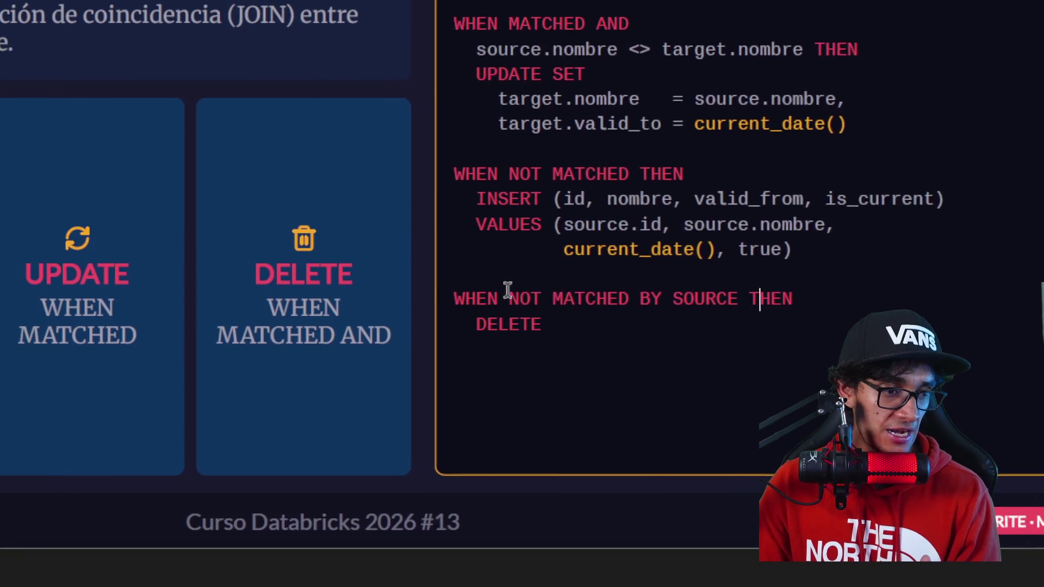
triple_click(522, 294)
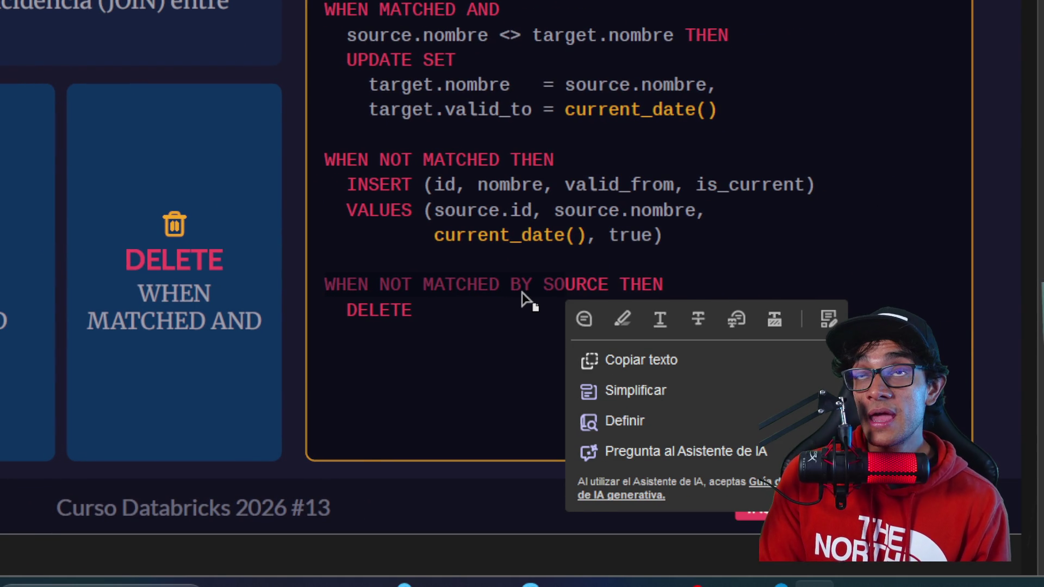
click(521, 296)
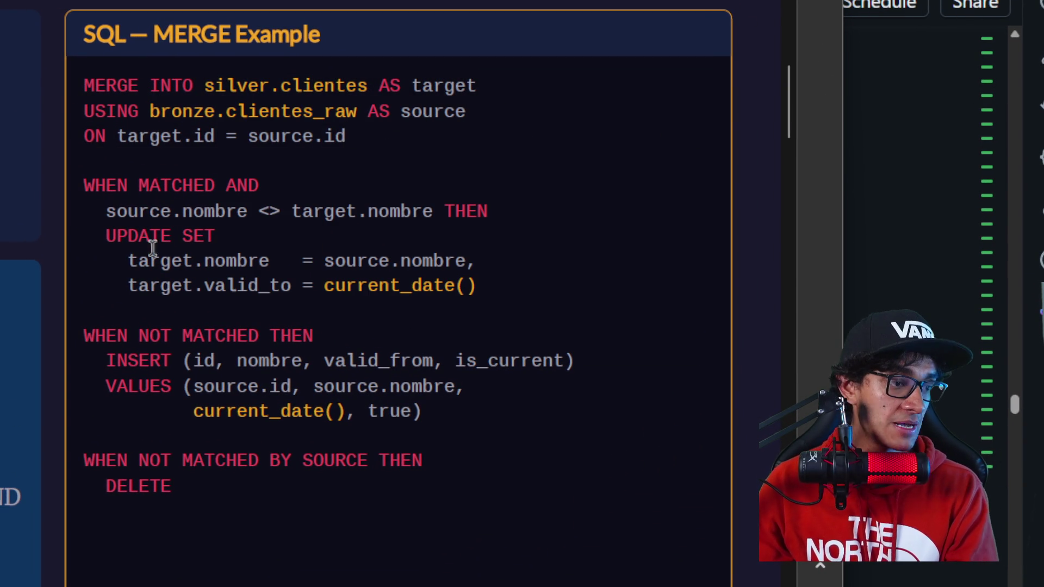
drag(100, 226, 242, 239)
click(150, 286)
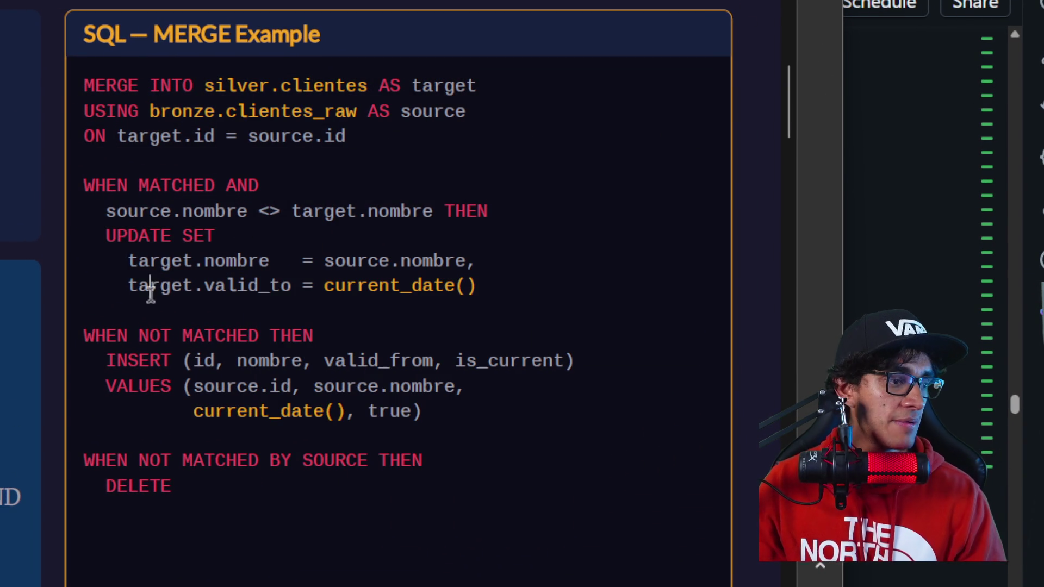
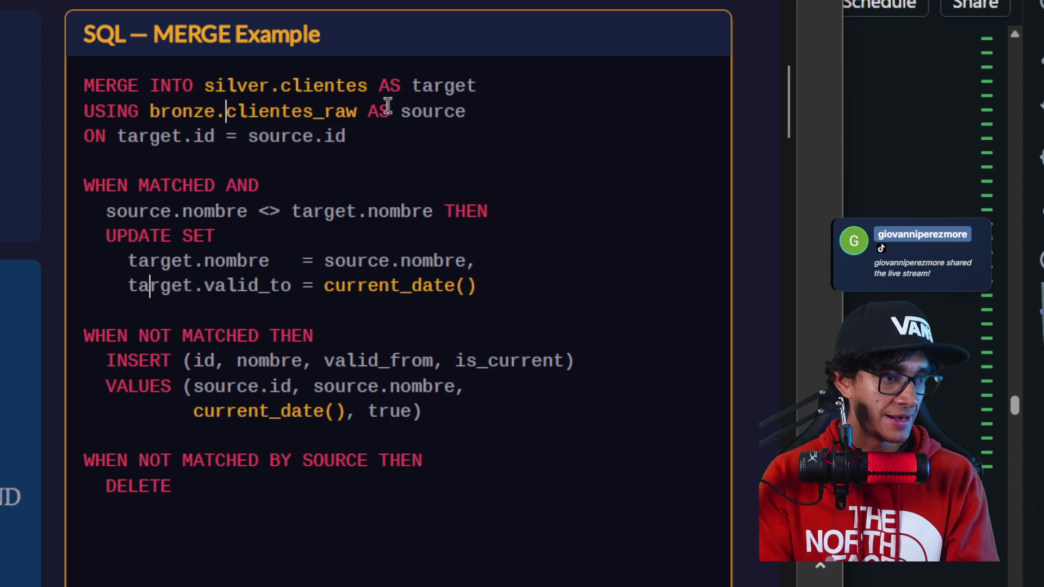
- Highlight silver.clientes AS target, the word clientes and the source alias in the MERGE code
double_click(321, 76)
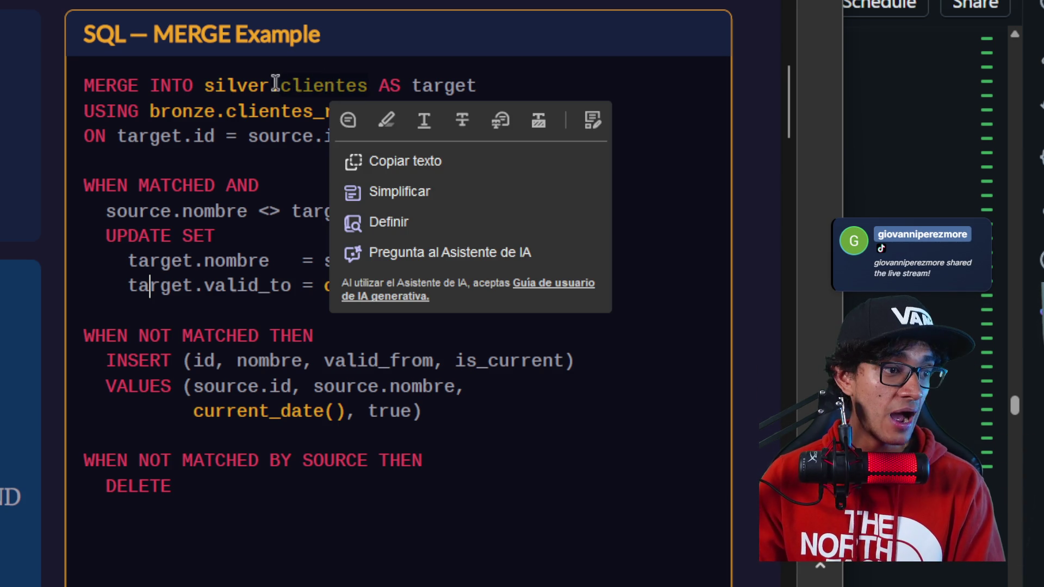
key(Escape)
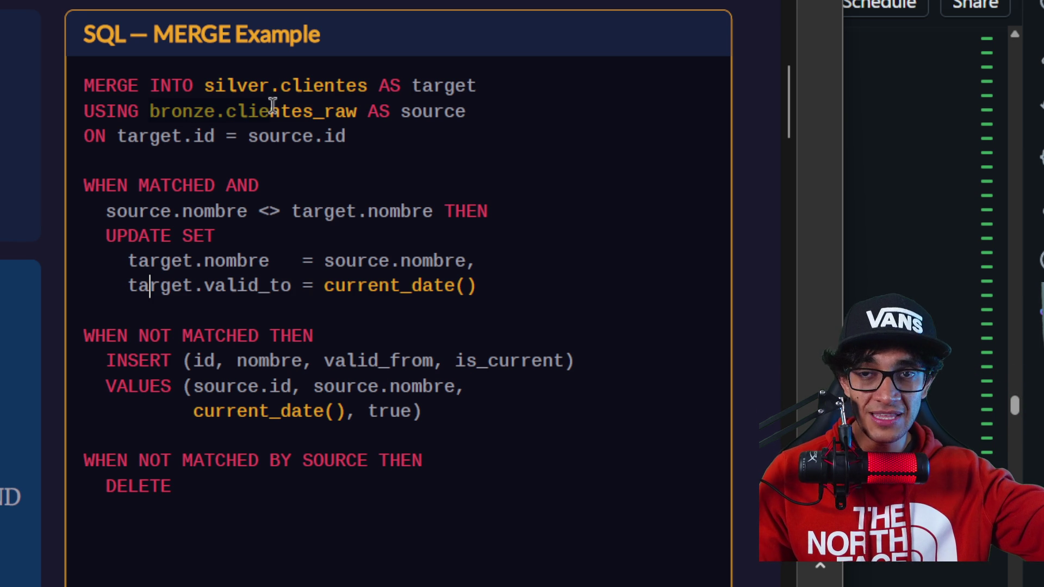
drag(216, 81, 442, 84)
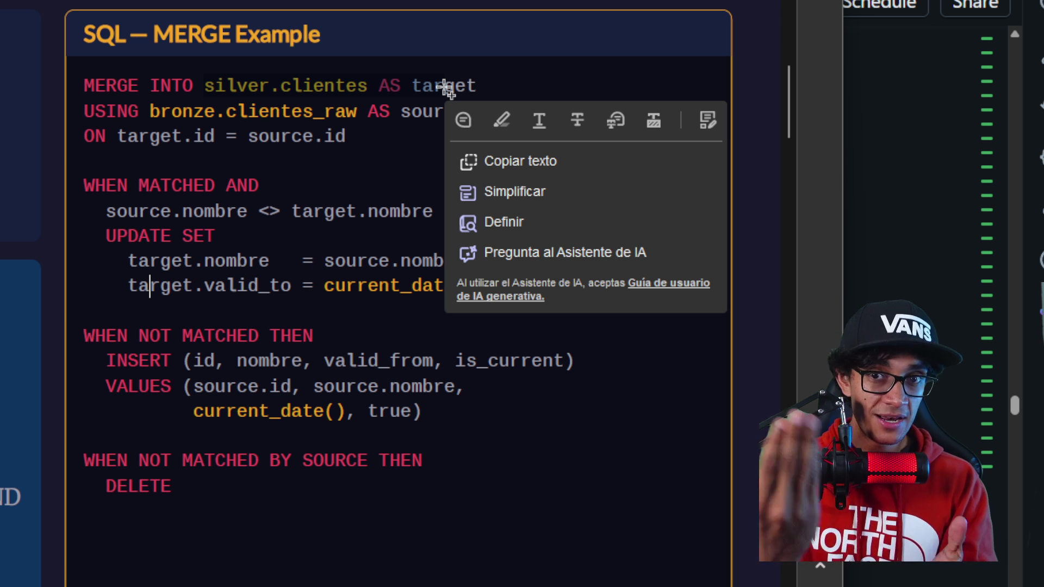
click(443, 87)
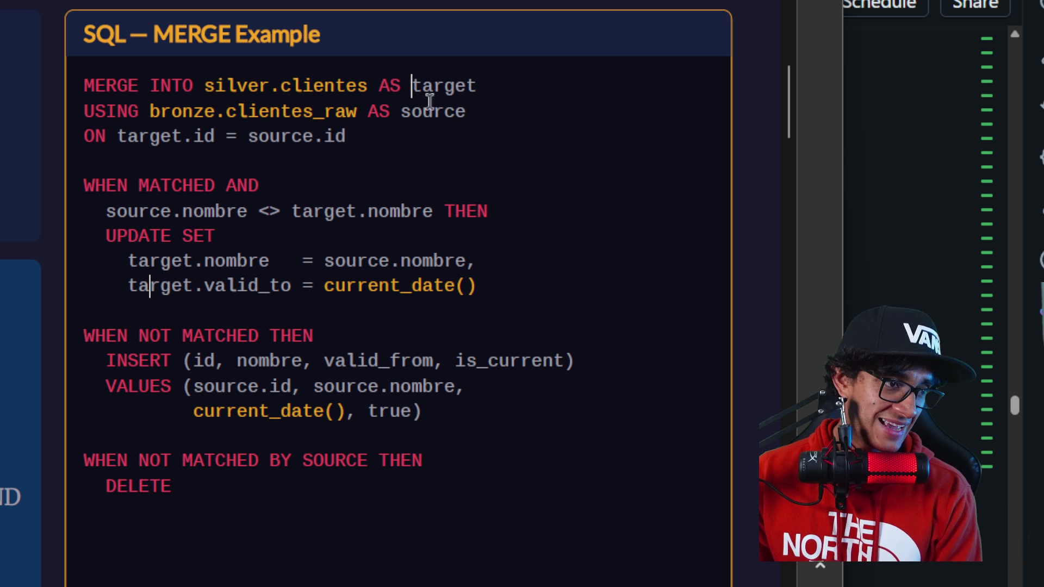
double_click(187, 111)
click(224, 83)
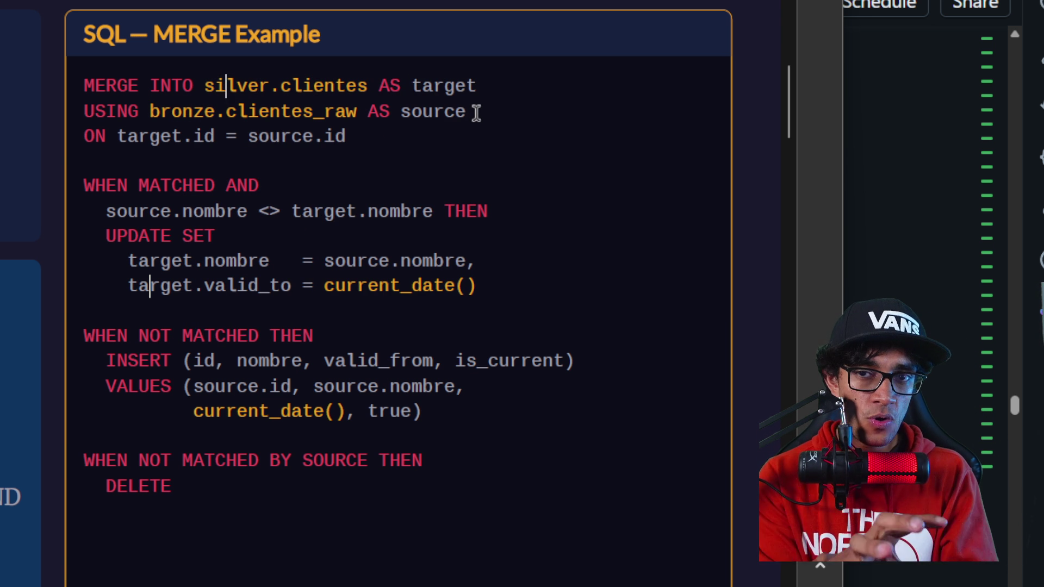
double_click(324, 85)
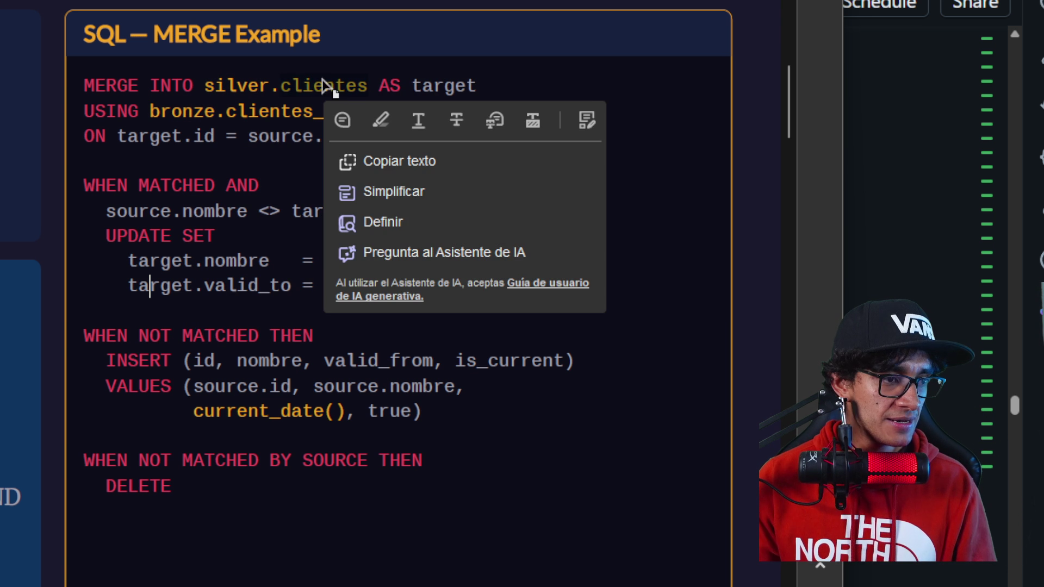
click(550, 75)
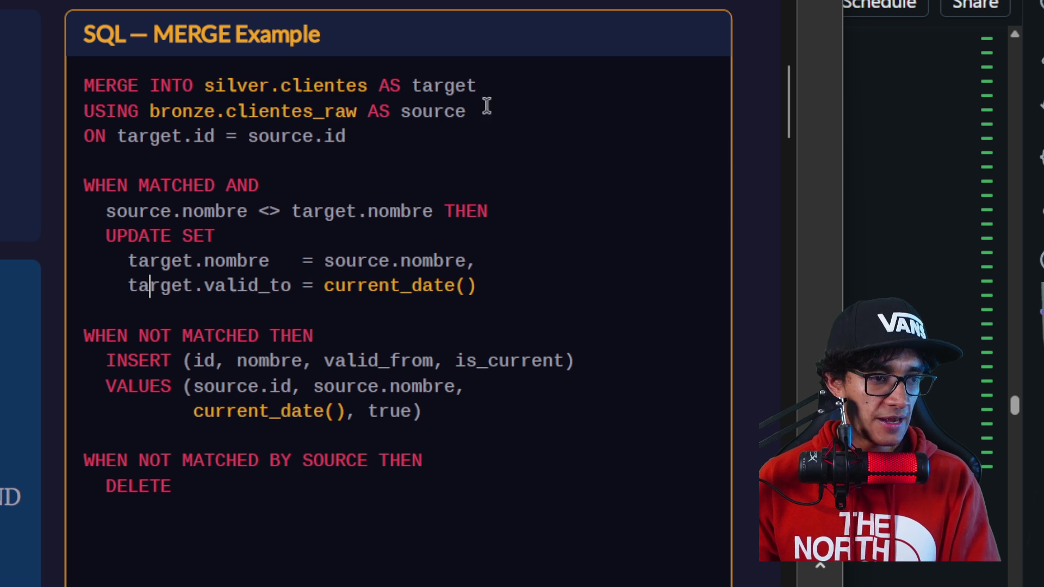
double_click(433, 112)
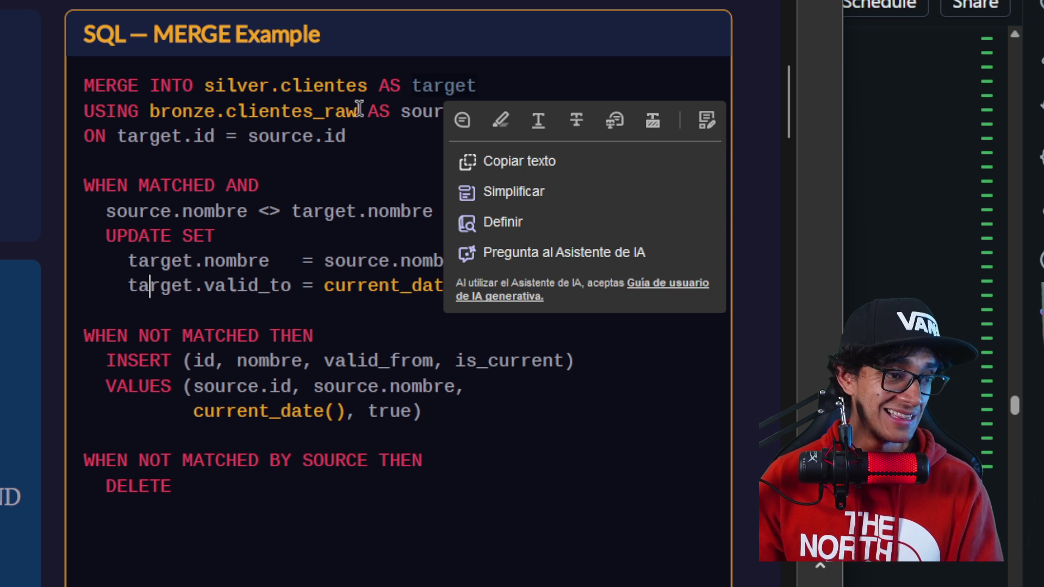
click(347, 86)
- Highlight the whole MERGE INTO line, the ON condition with source.id, and silver
mouse_move(478, 86)
mouse_down()
mouse_move(199, 109)
mouse_move(27, 54)
mouse_up()
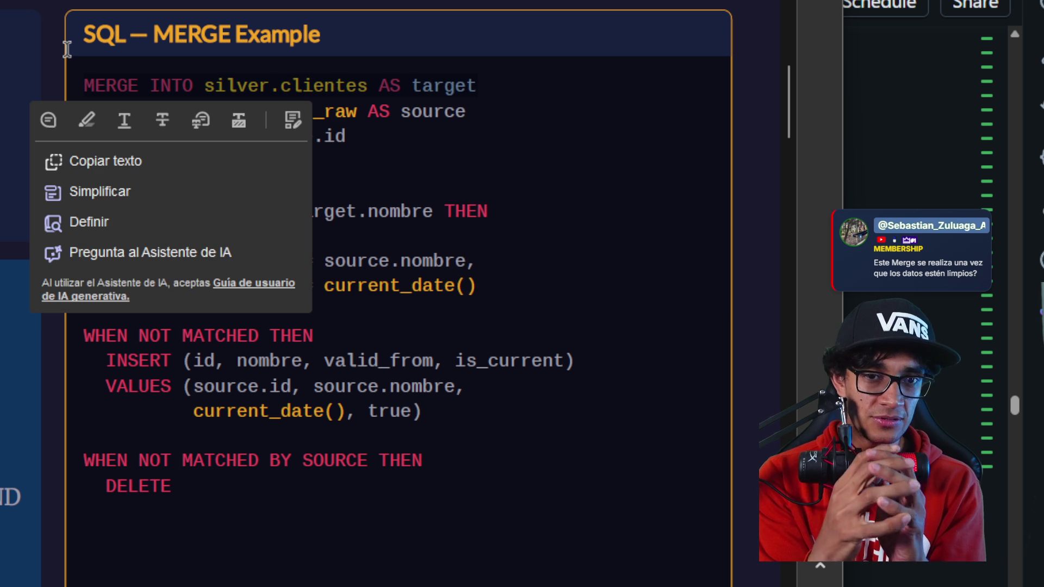
click(456, 124)
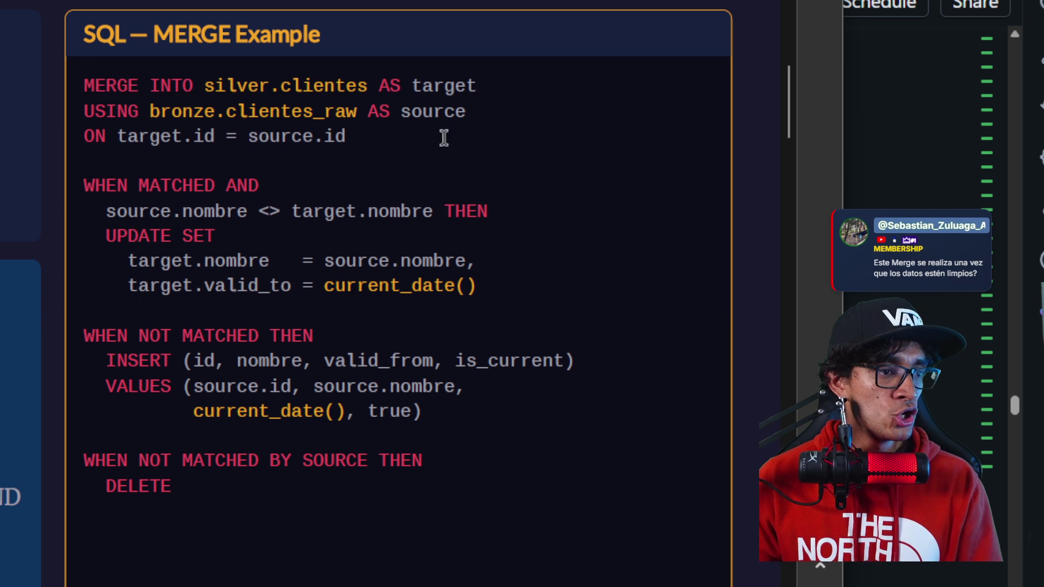
click(376, 128)
drag(365, 135, 313, 136)
click(347, 137)
shift+click(248, 136)
double_click(267, 88)
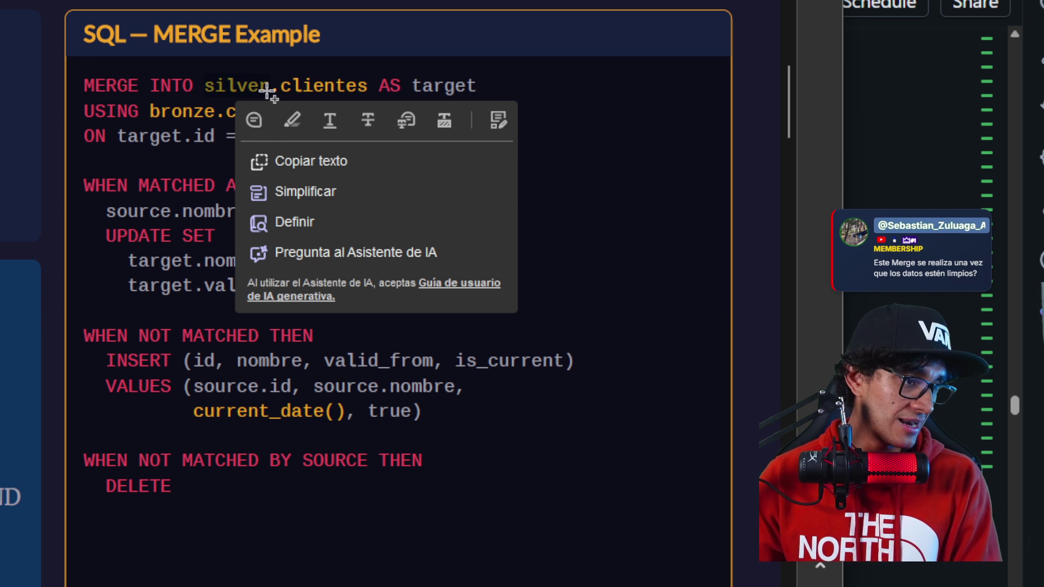
click(184, 137)
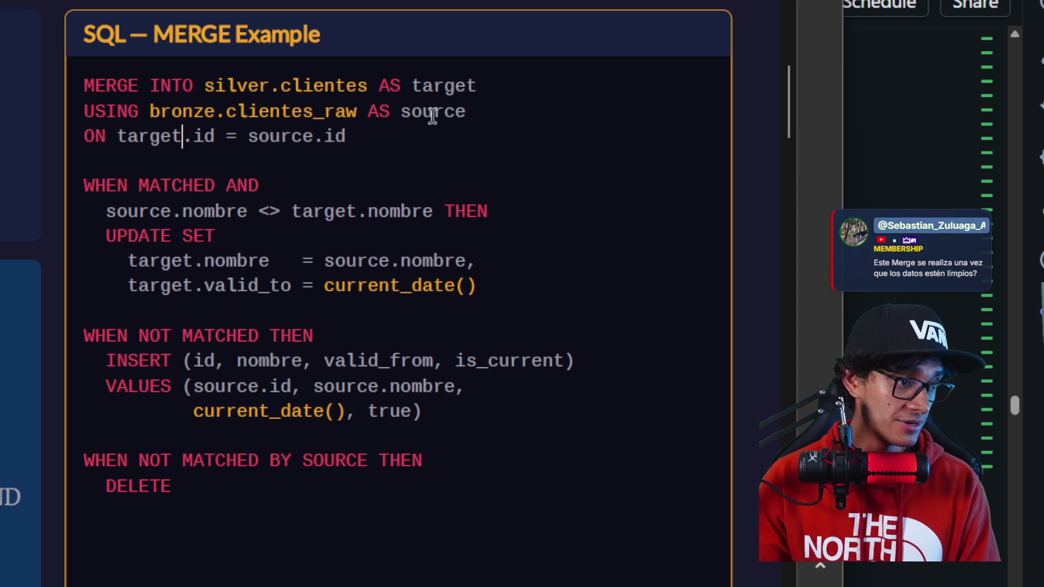
- Highlight the WHEN MATCHED AND source.nombre <> target.nombre THEN condition
click(129, 186)
right_click(129, 186)
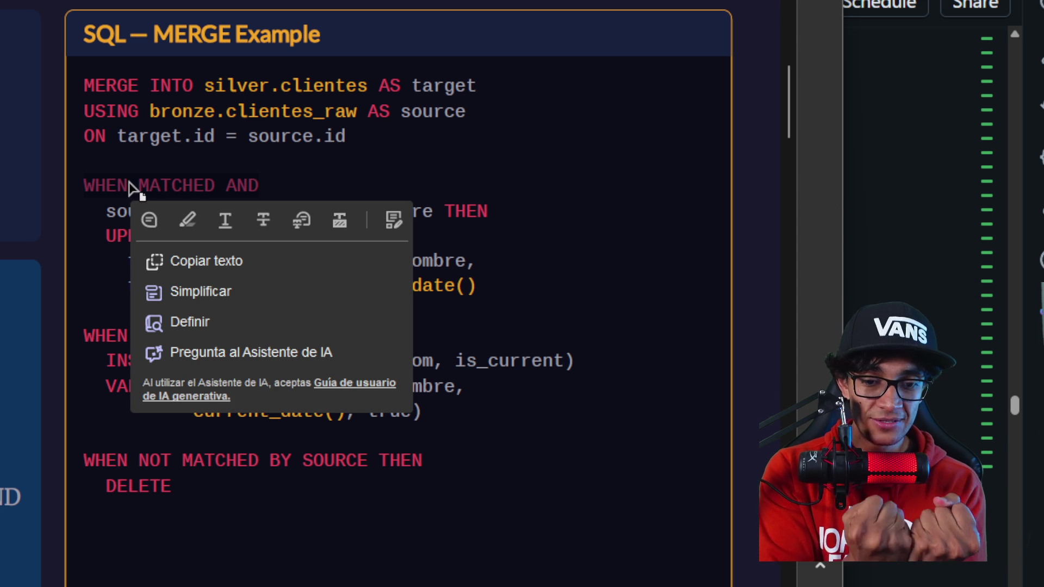
click(163, 187)
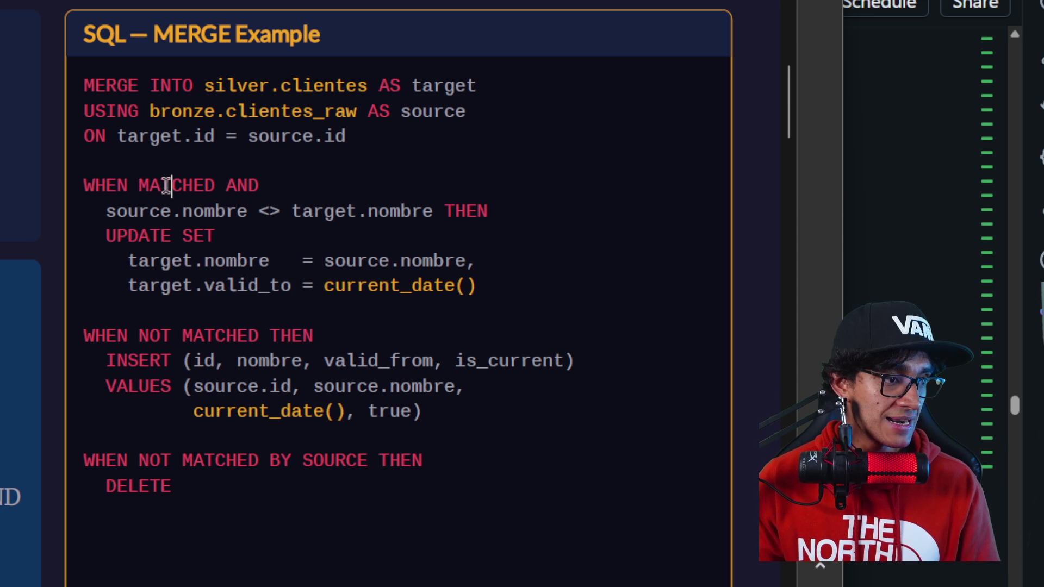
drag(158, 212, 484, 211)
click(289, 234)
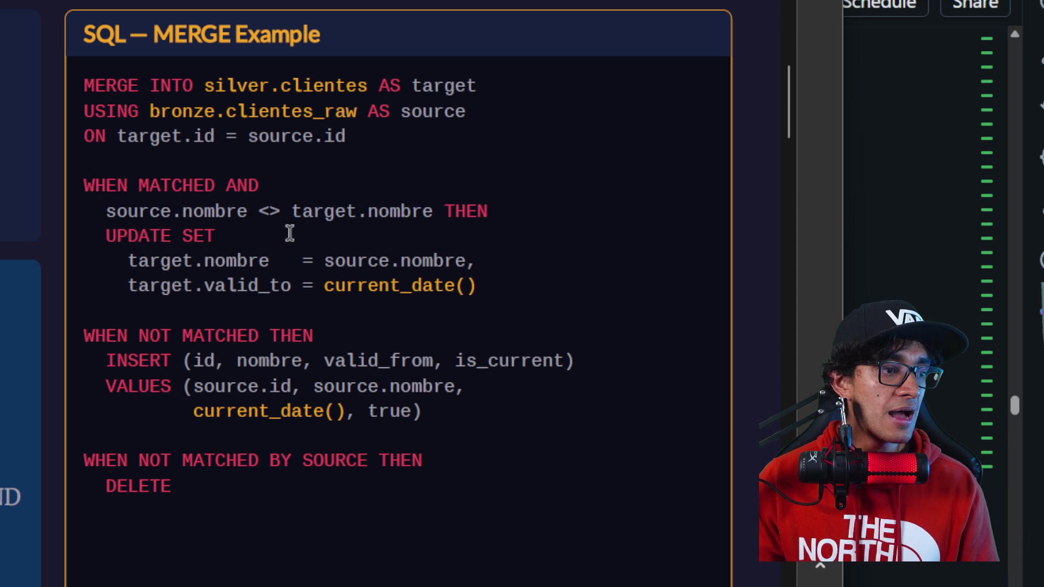
double_click(167, 209)
drag(98, 211, 202, 213)
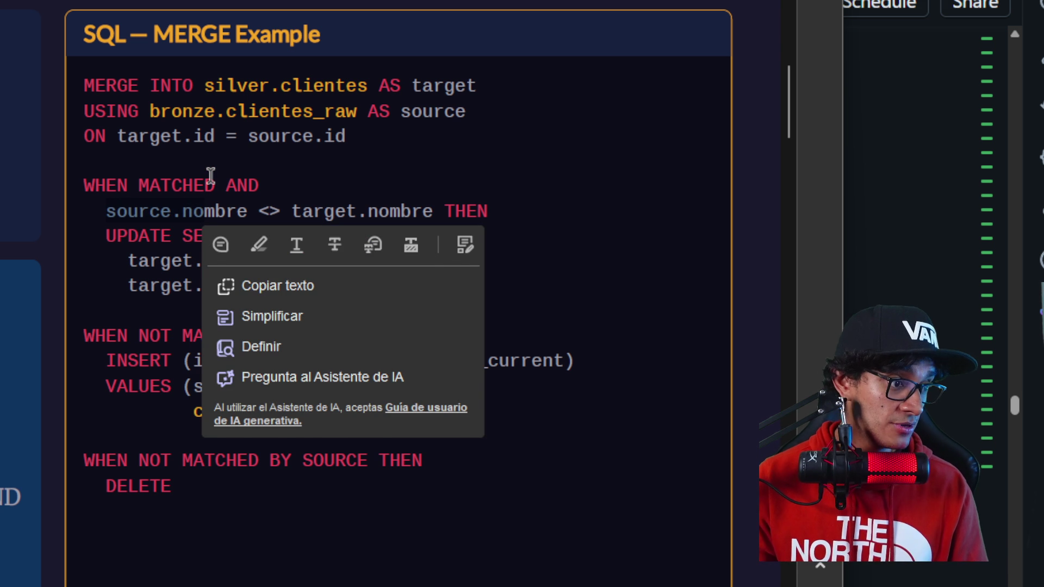
click(226, 210)
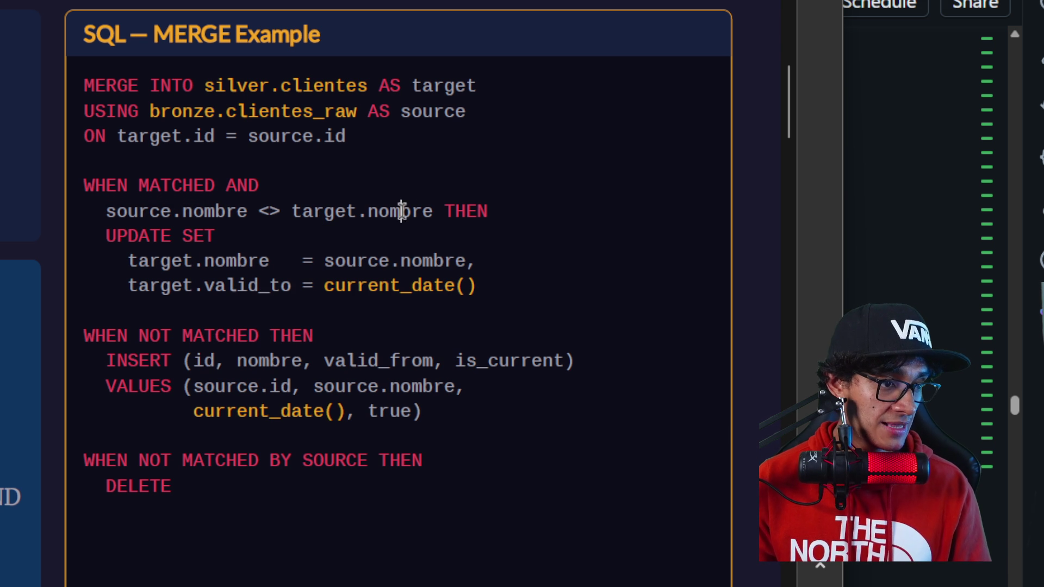
- Highlight the UPDATE SET assignment of source.nombre to target.nombre
click(138, 235)
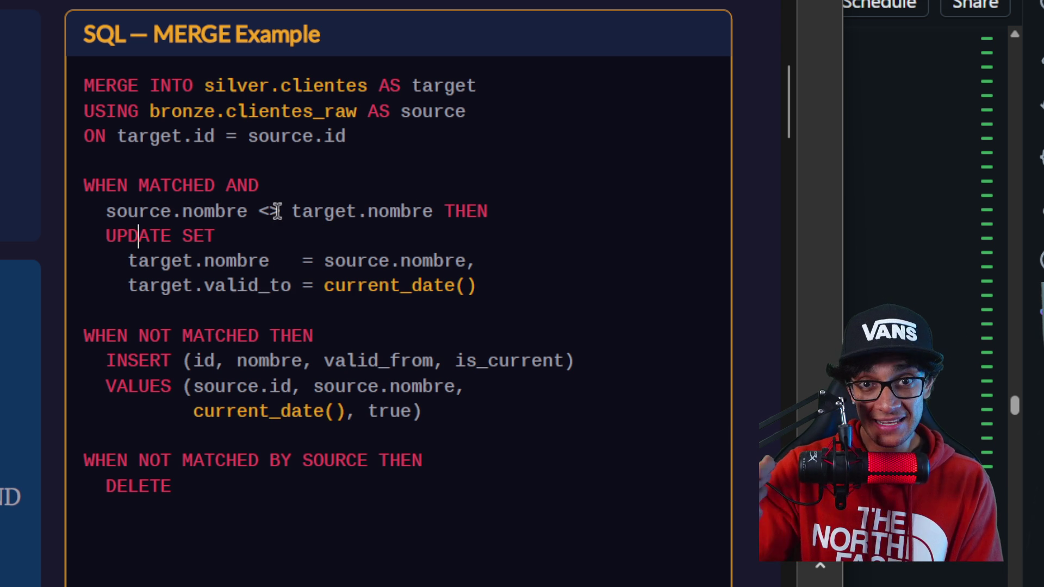
drag(106, 211, 413, 211)
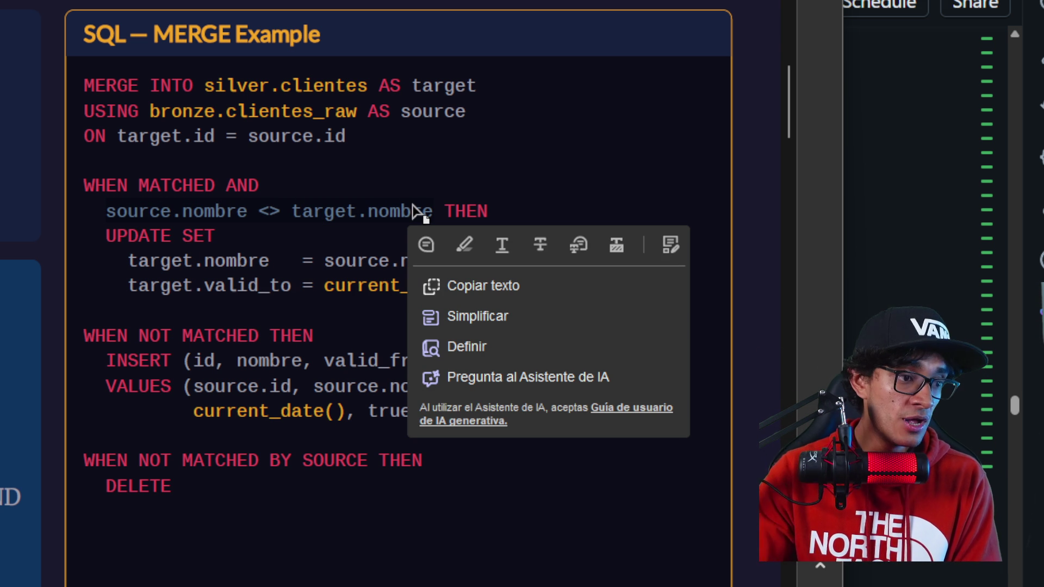
click(286, 247)
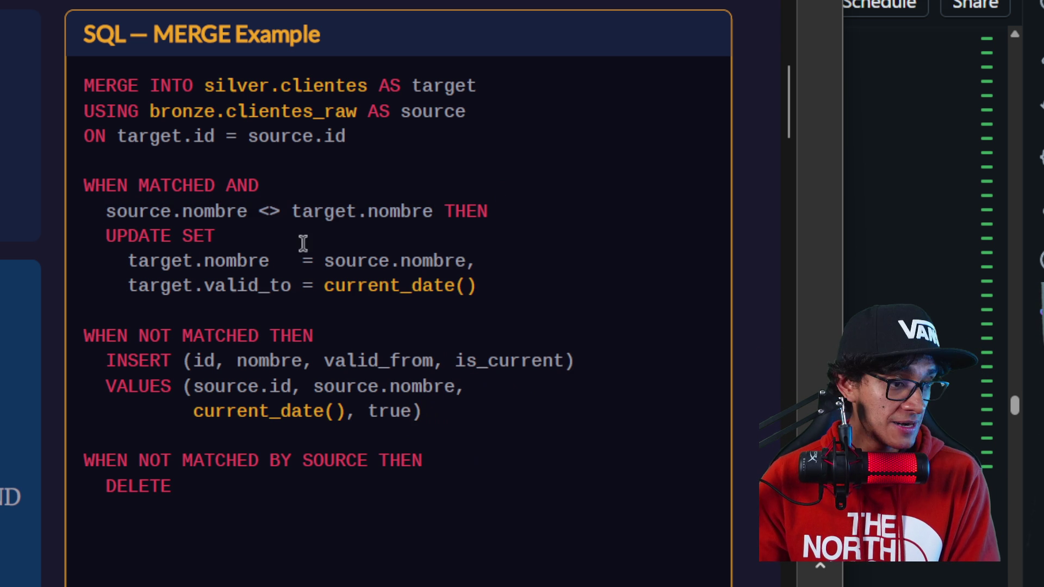
drag(269, 261, 166, 266)
click(478, 212)
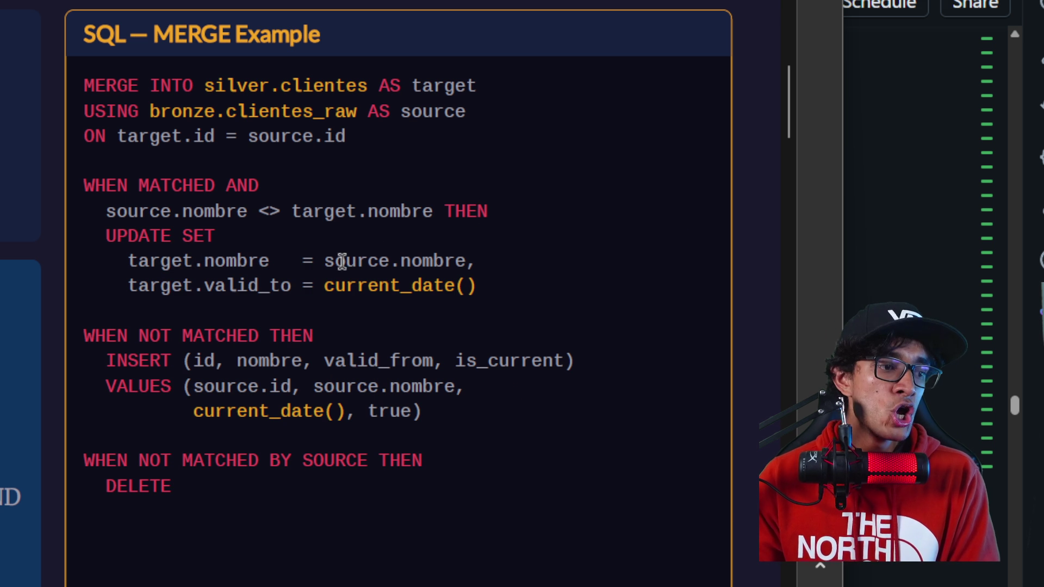
drag(323, 261, 492, 260)
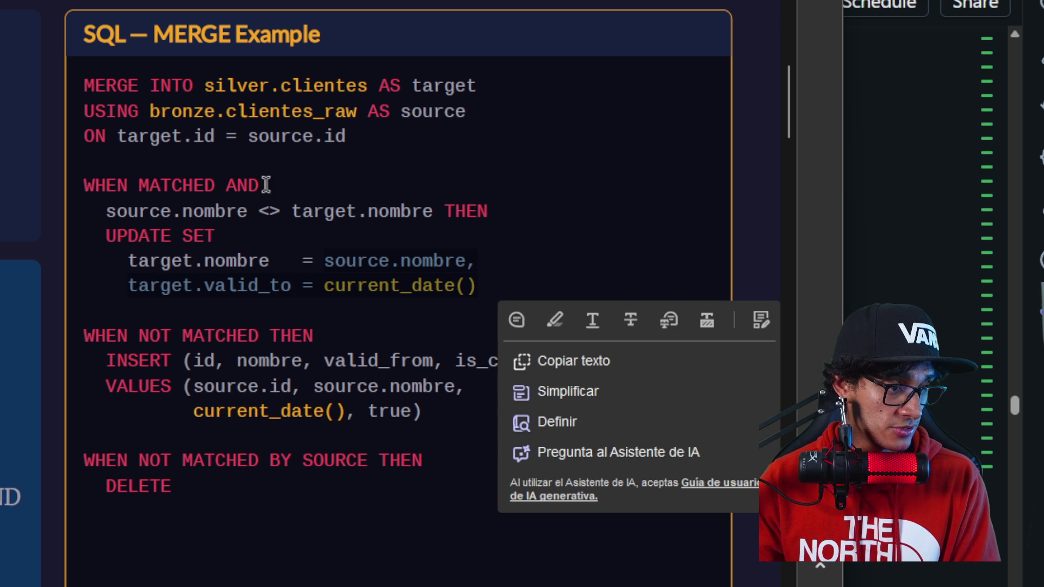
drag(366, 122, 198, 137)
click(89, 174)
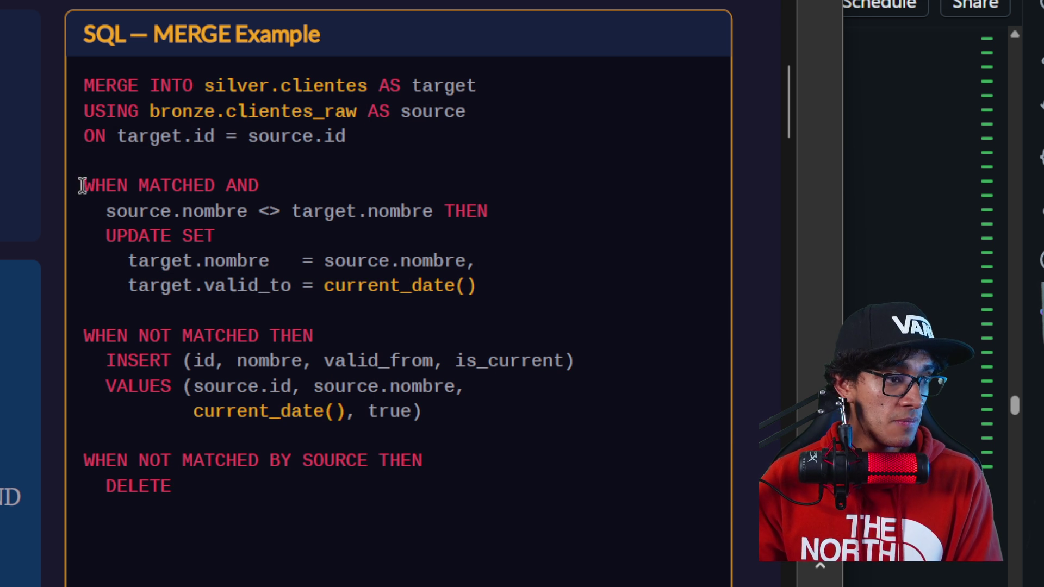
mouse_move(103, 210)
mouse_down()
mouse_move(457, 263)
mouse_move(507, 286)
mouse_up()
click(367, 261)
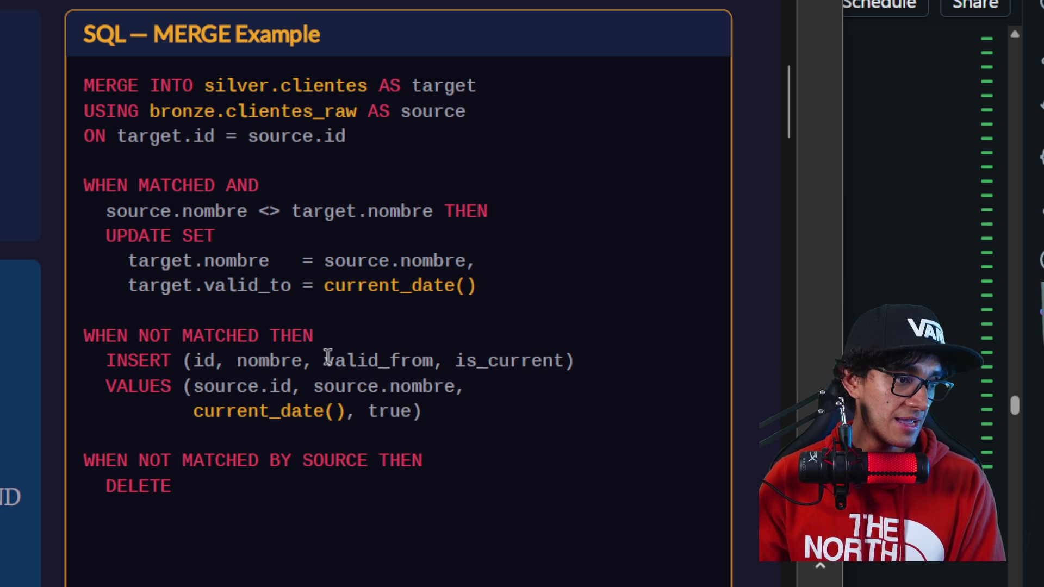
- Highlight the WHEN NOT MATCHED THEN clause with its INSERT and VALUES lines
mouse_move(346, 361)
mouse_down()
mouse_move(333, 333)
mouse_move(116, 338)
mouse_up()
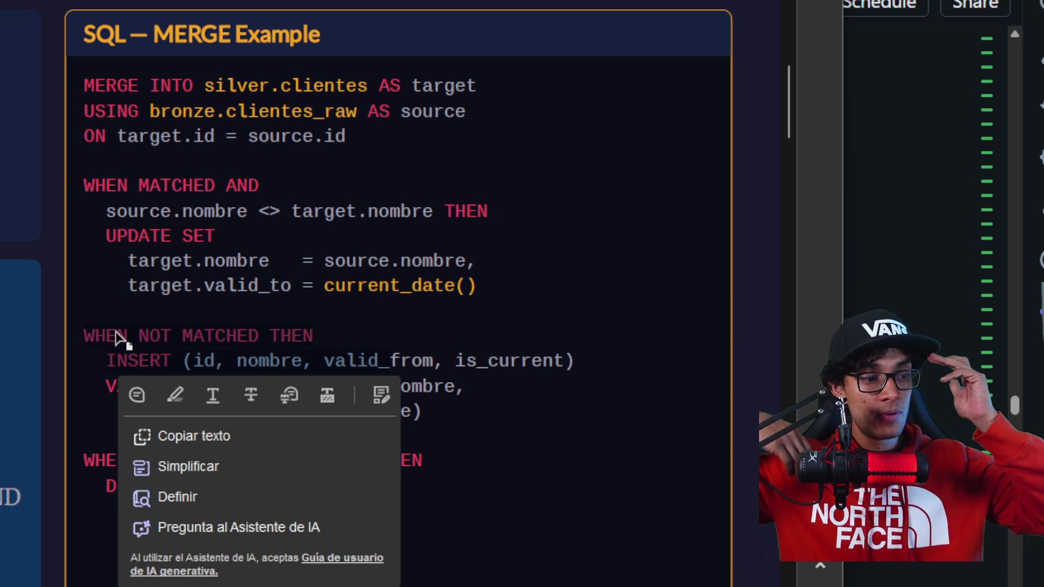
click(543, 261)
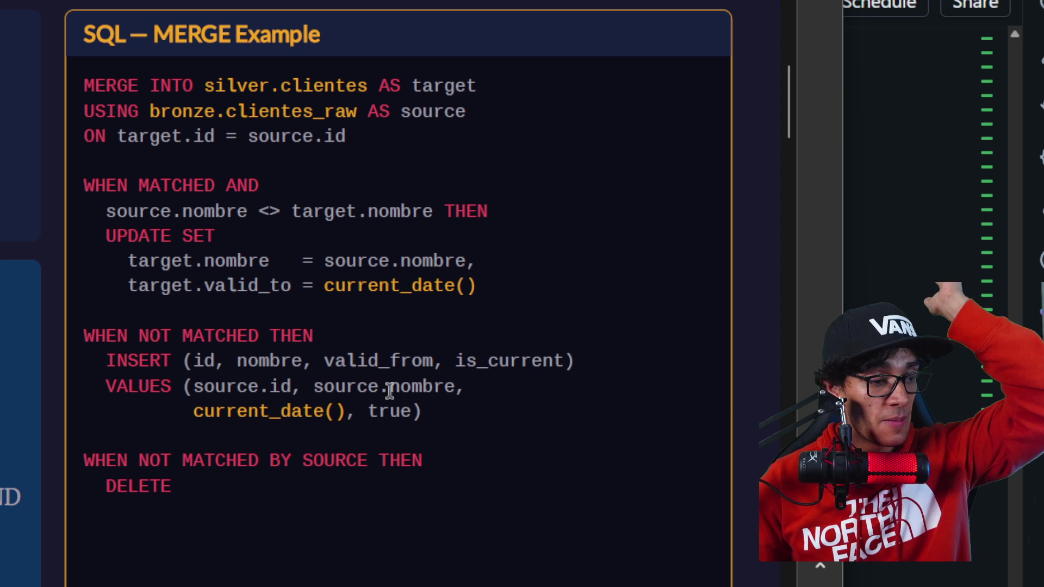
drag(425, 411, 171, 364)
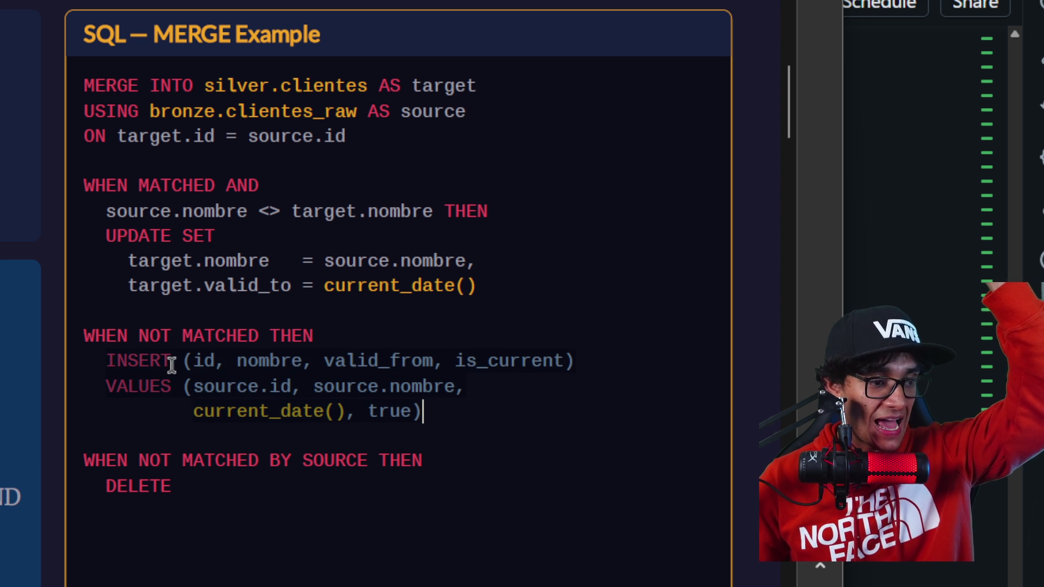
right_click(169, 365)
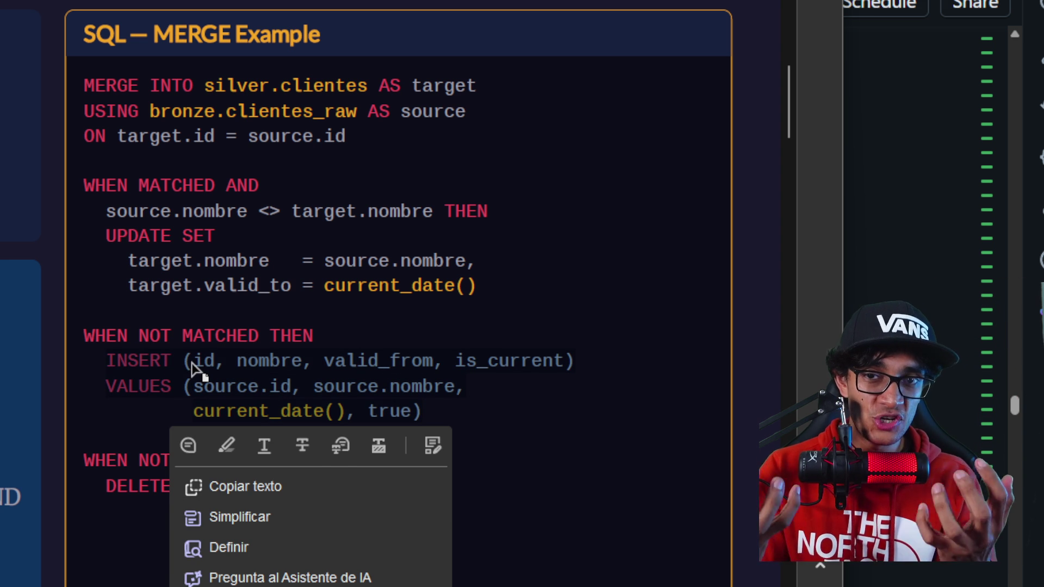
drag(443, 413, 163, 366)
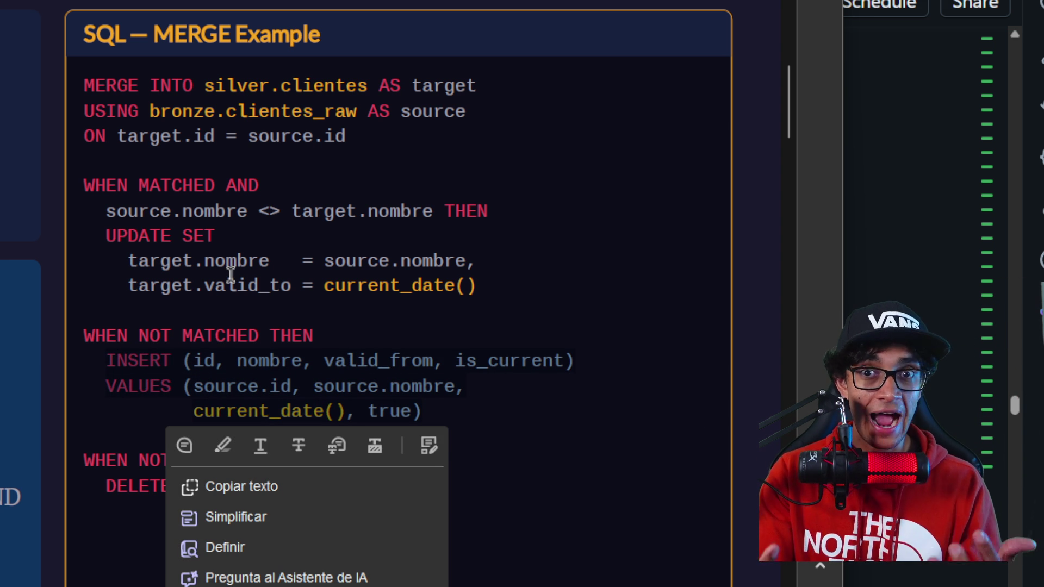
click(294, 271)
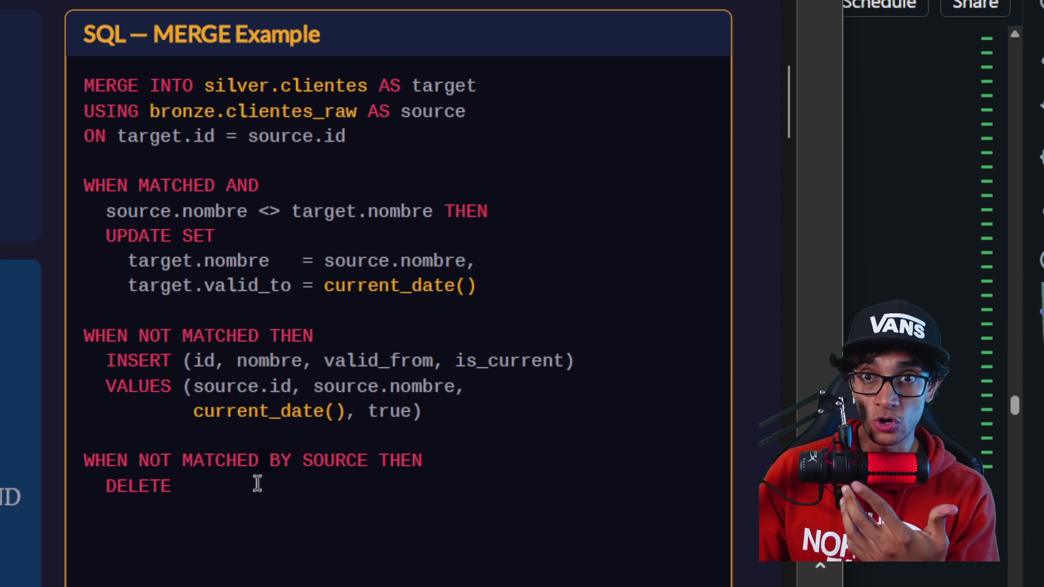
mouse_move(254, 483)
mouse_down()
mouse_move(72, 457)
mouse_move(130, 460)
mouse_up()
click(401, 460)
click(155, 454)
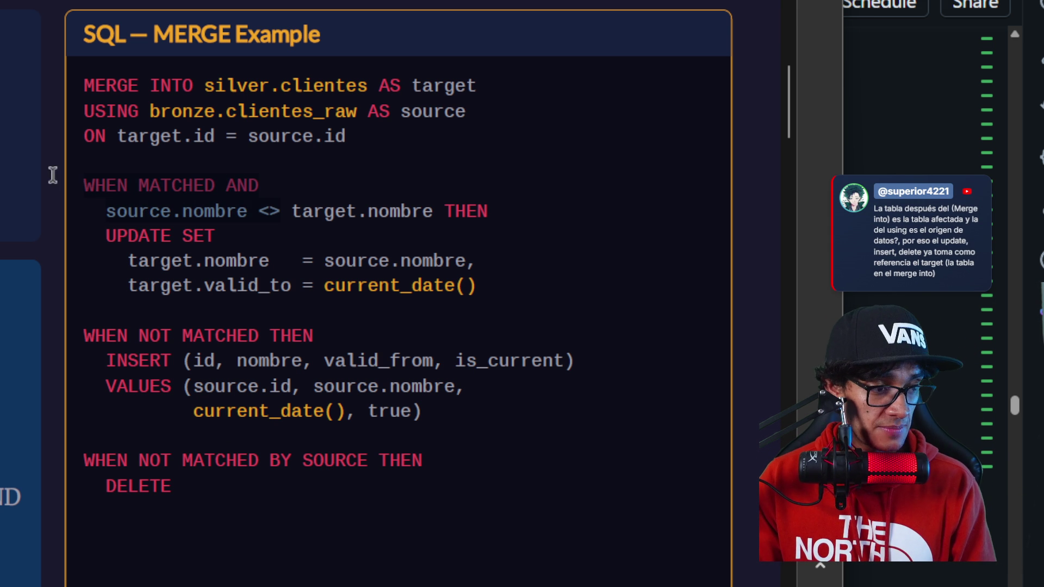
mouse_move(387, 353)
mouse_down()
mouse_move(382, 341)
mouse_move(46, 321)
mouse_up()
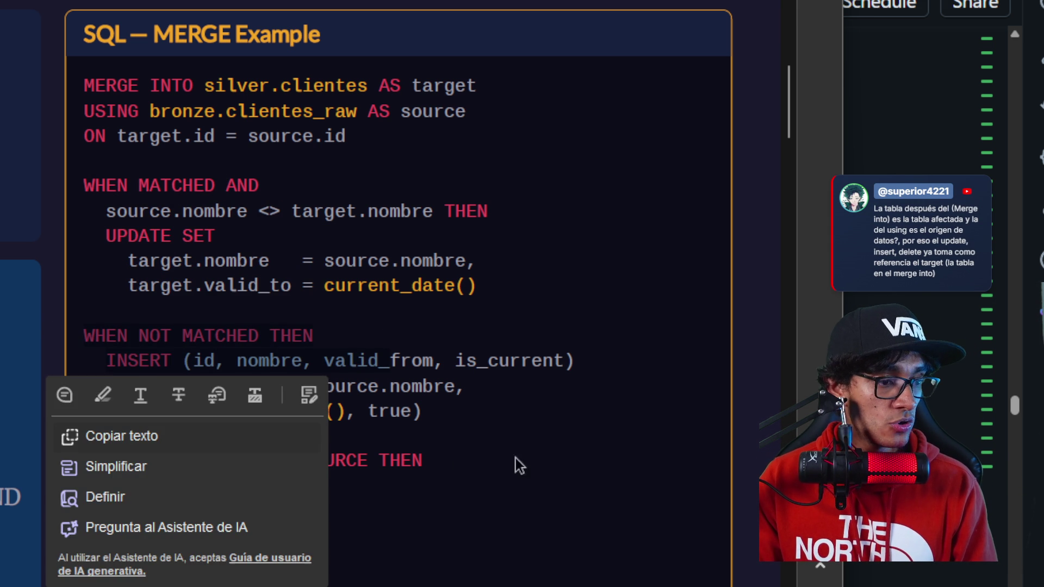
click(384, 459)
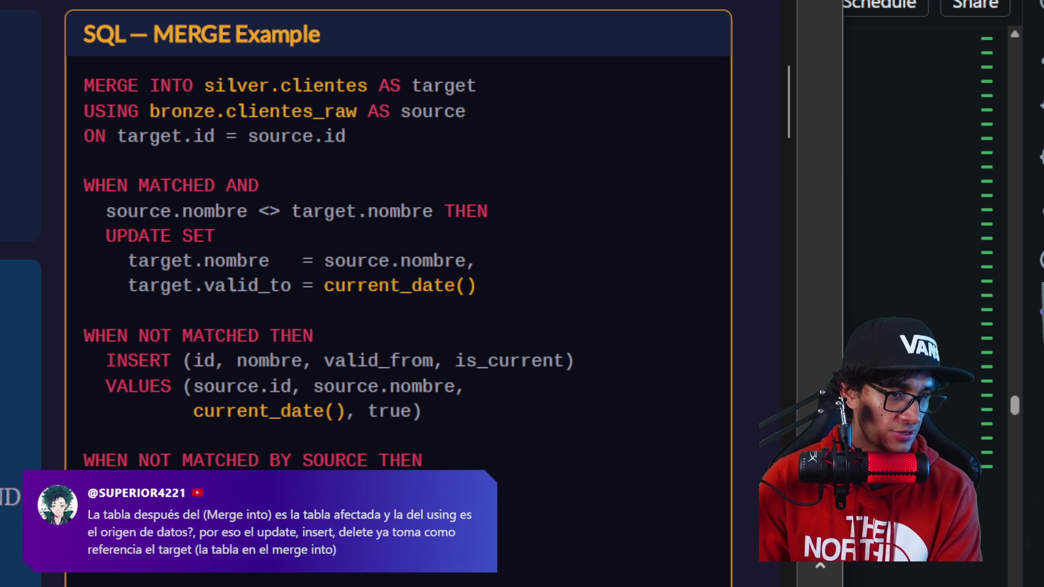
- Highlight target, silver.clientes and target.nombre again, then scroll to the MERGE use-cases slide
drag(411, 88, 469, 86)
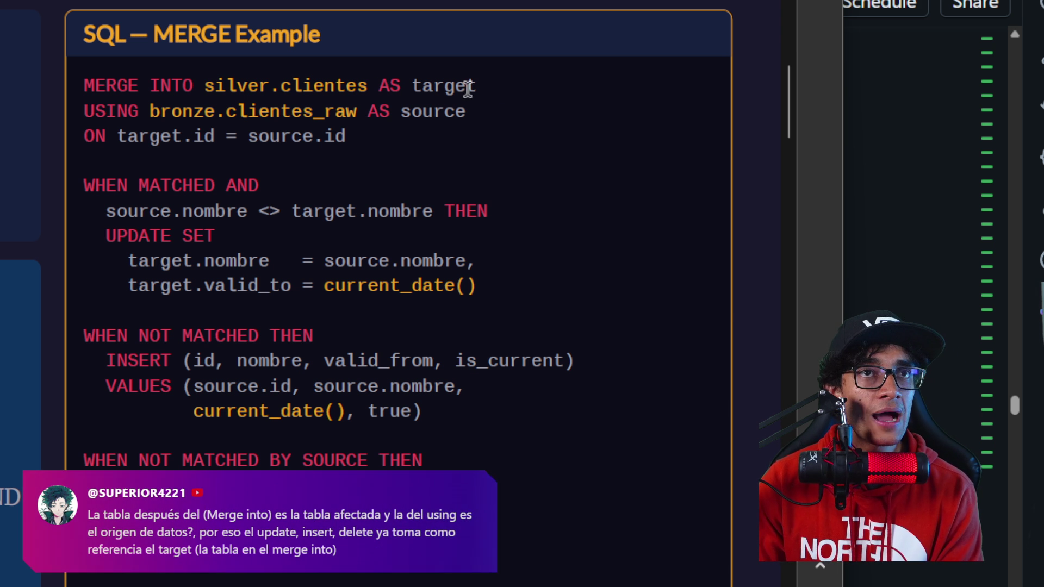
drag(212, 86, 368, 86)
click(443, 81)
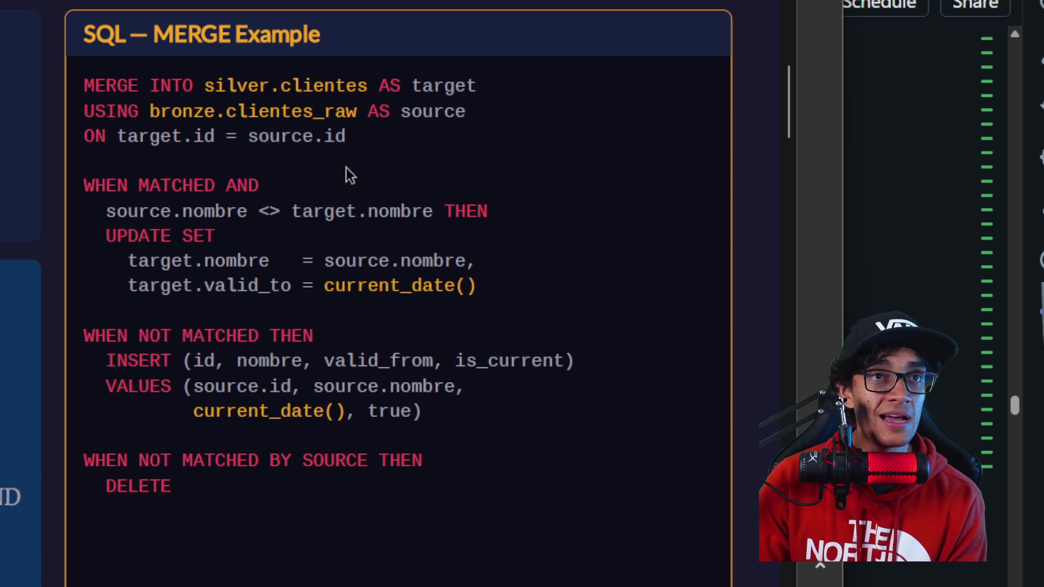
mouse_move(123, 262)
mouse_down()
mouse_move(188, 259)
mouse_move(206, 269)
mouse_up()
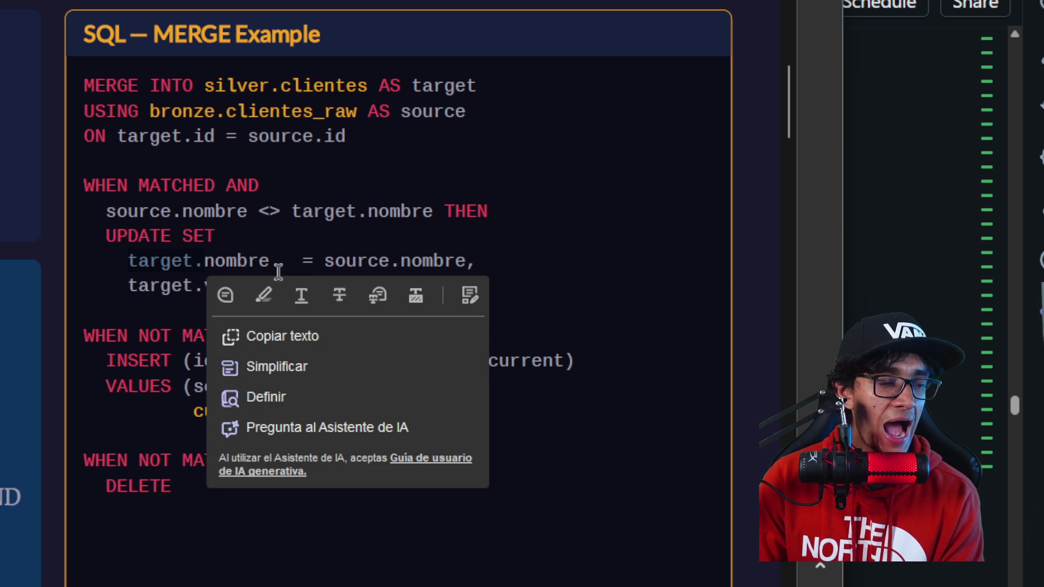
drag(271, 260, 131, 261)
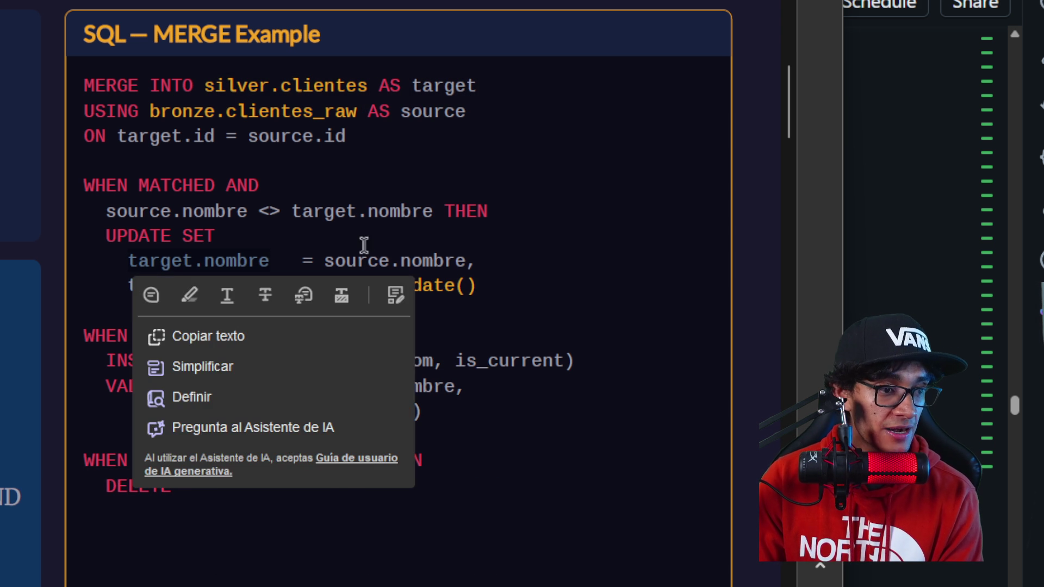
double_click(366, 258)
click(325, 260)
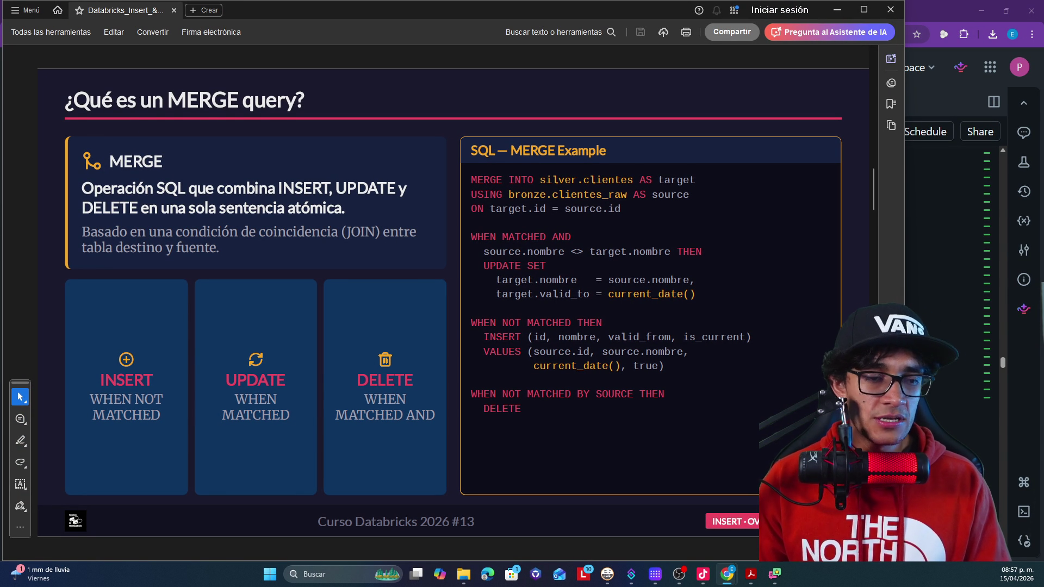
scroll(341, 260, down, 1)
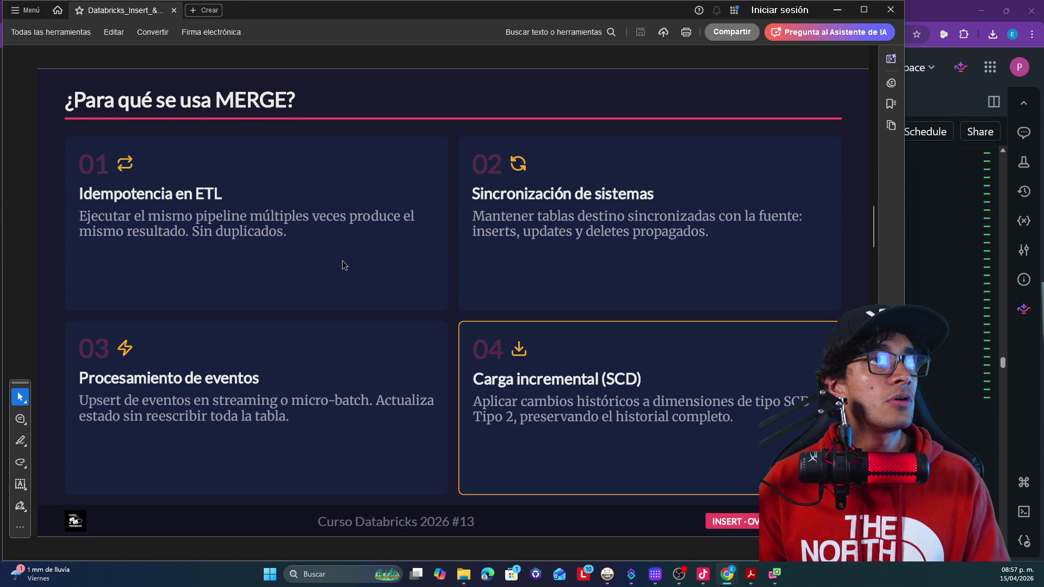